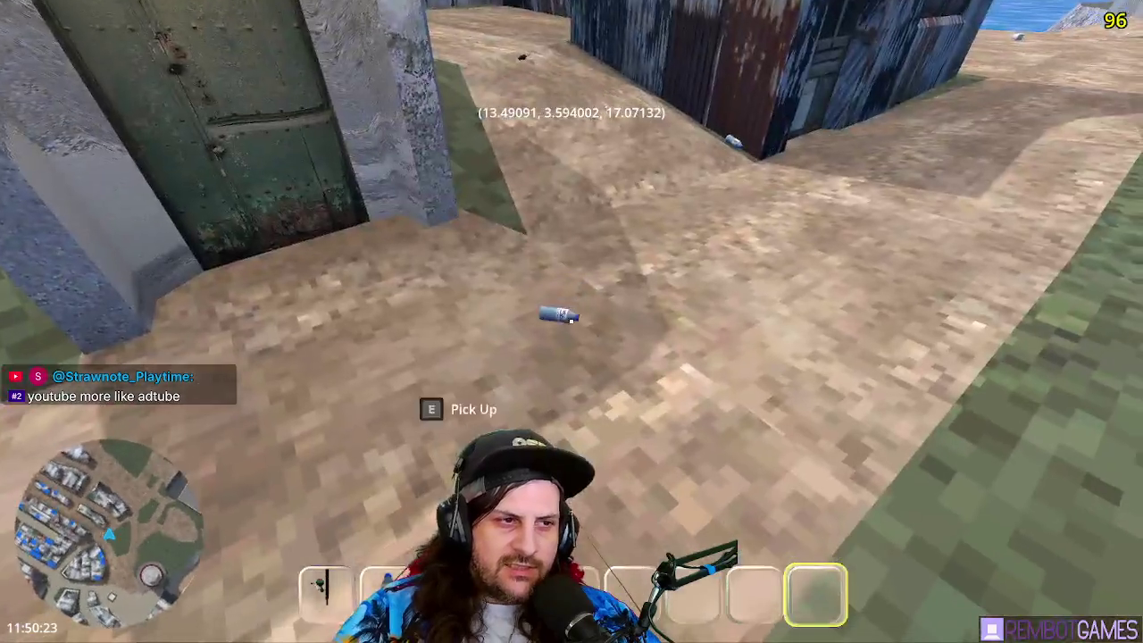
- Walk through the alley toward the bottles scattered by the wall
key("e")
key("w")
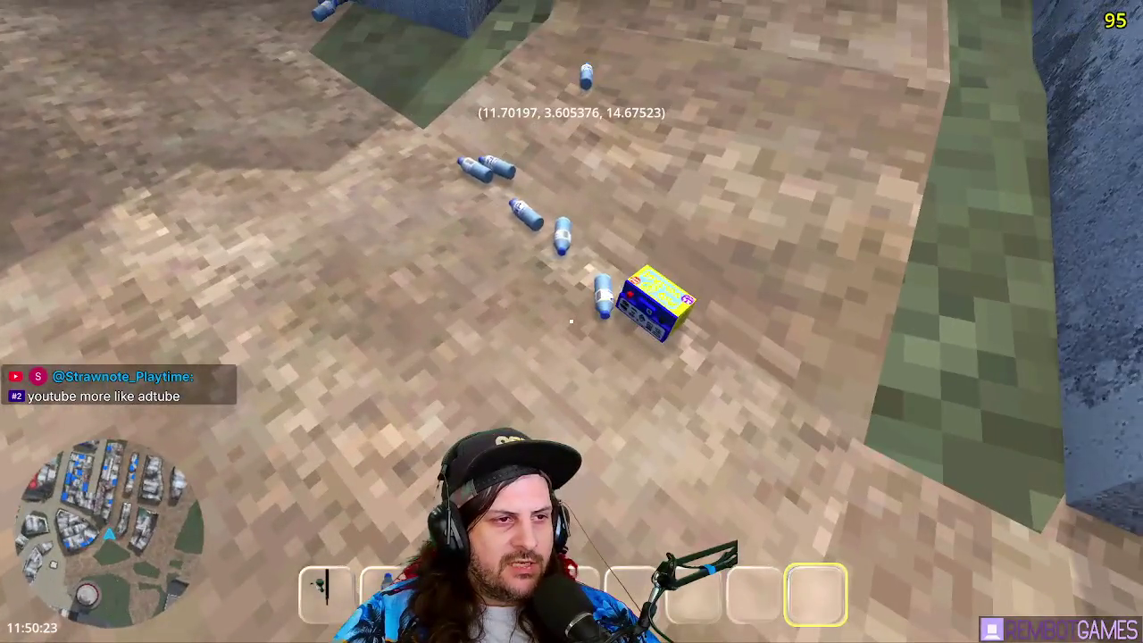
key("w")
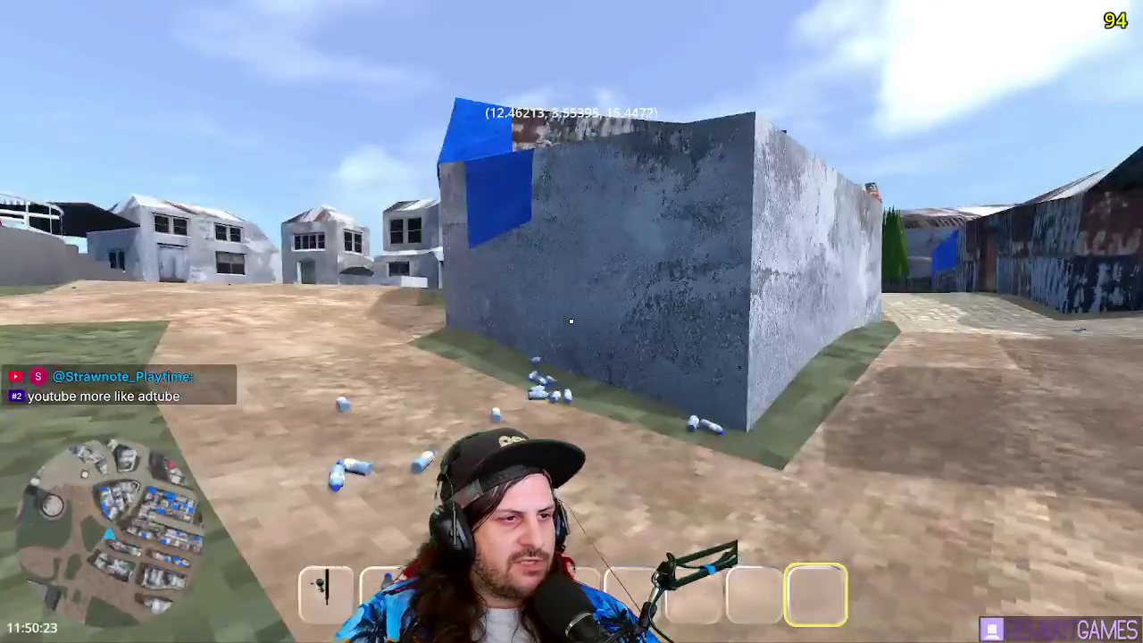
key("w")
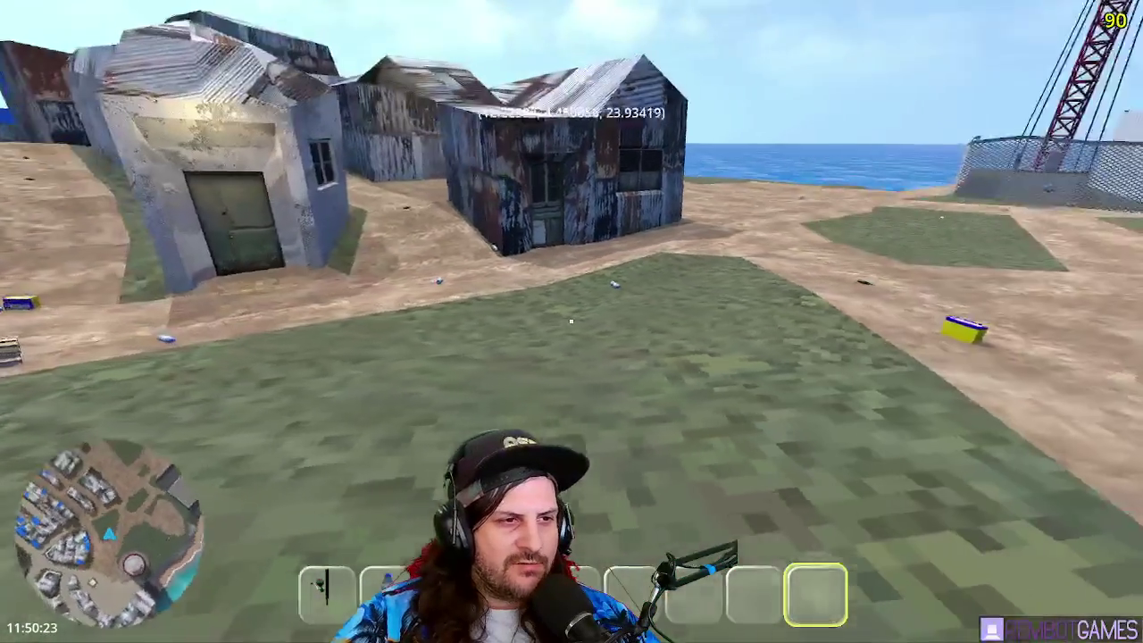
- Walk past the sheds to the grass by the lighthouse and blue-tarped warehouse
key("w")
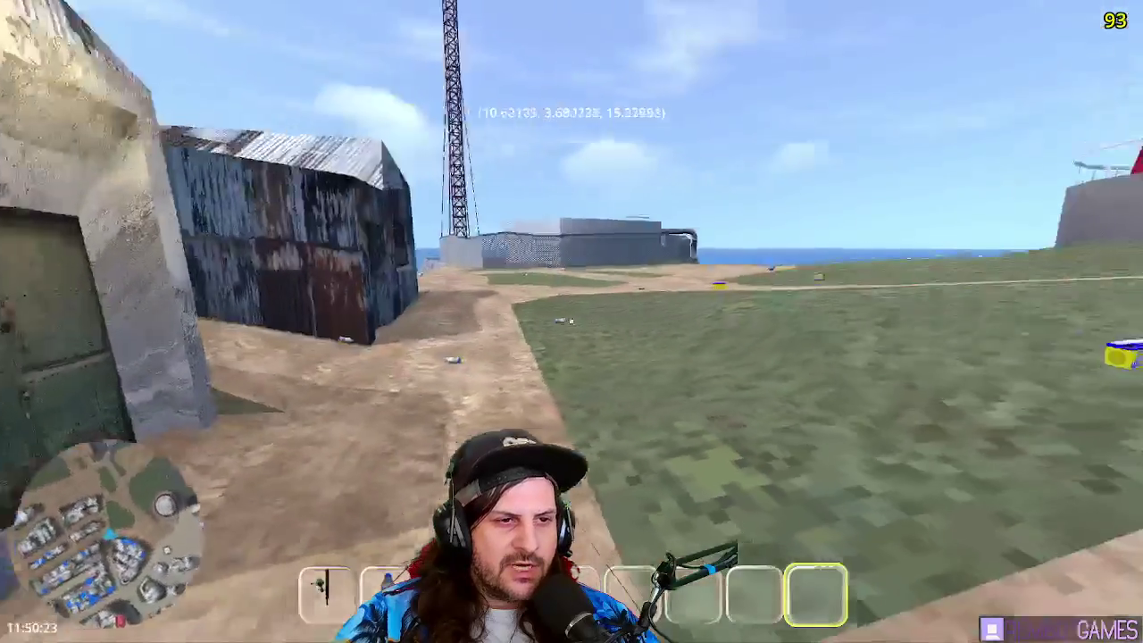
key("w")
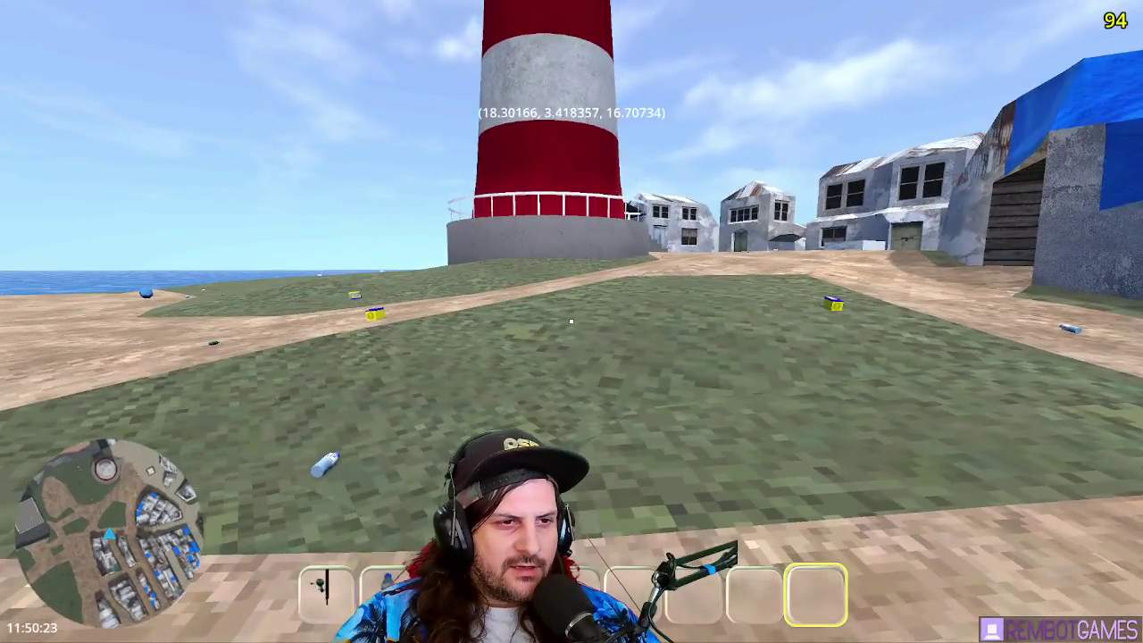
key("w")
key("w")
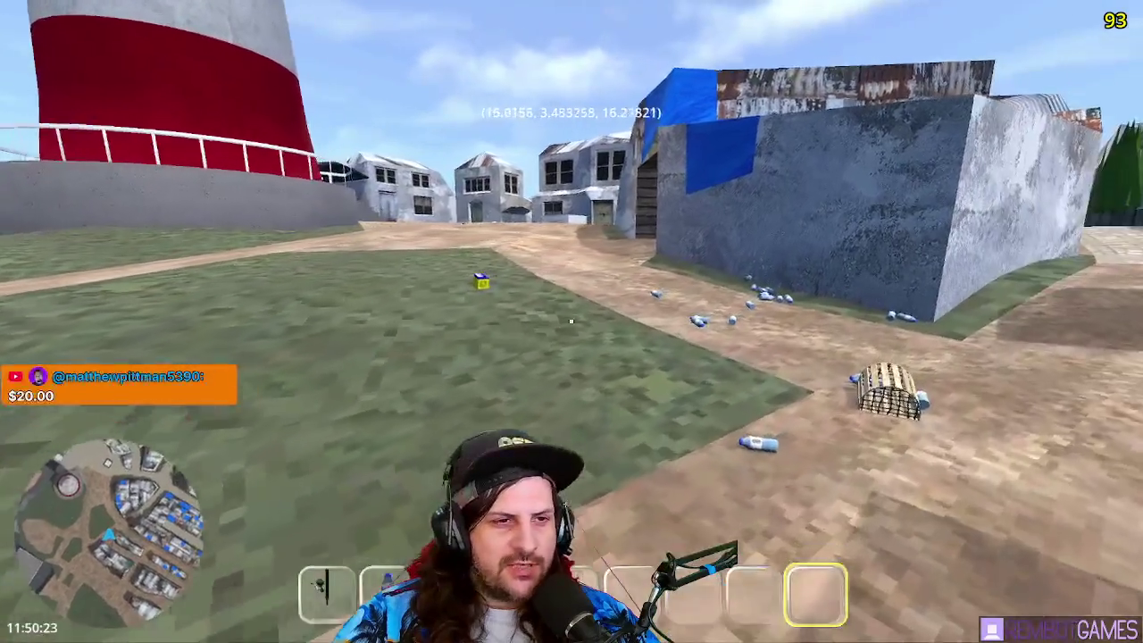
key("w")
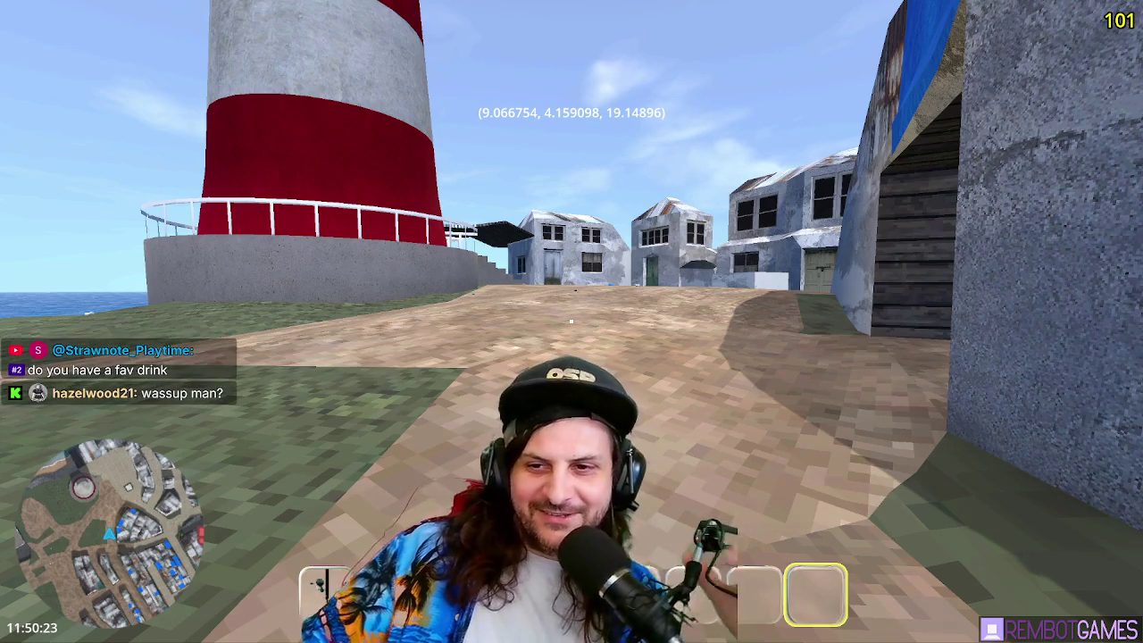
- Glance at the ocean video in the browser, then return to the game and walk toward the lighthouse
key("alt+Tab")
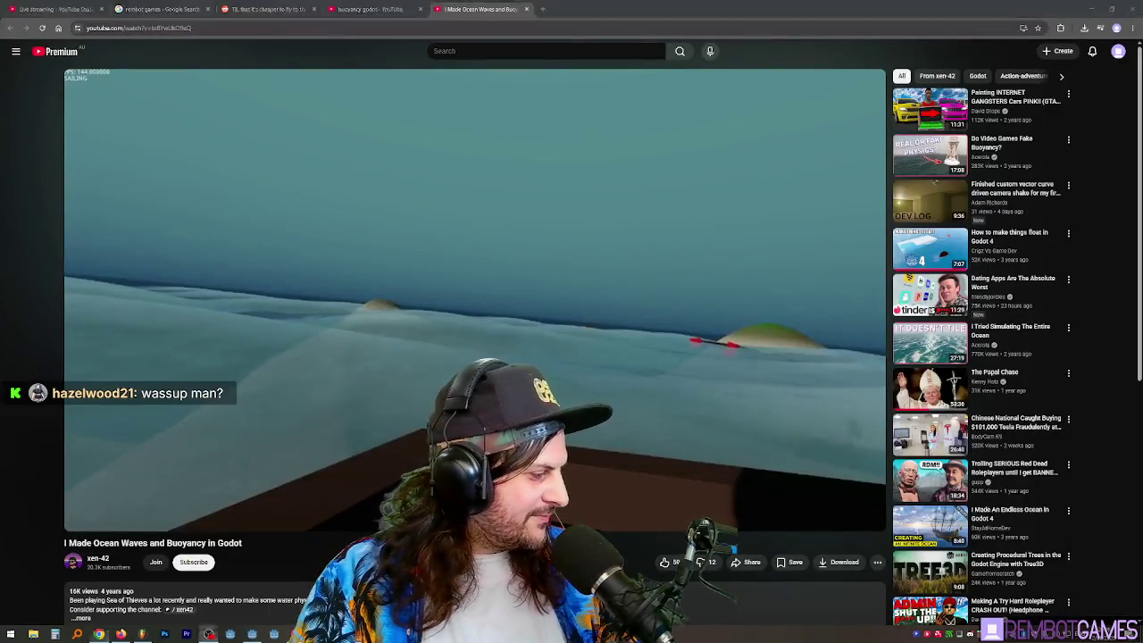
key("alt+Tab")
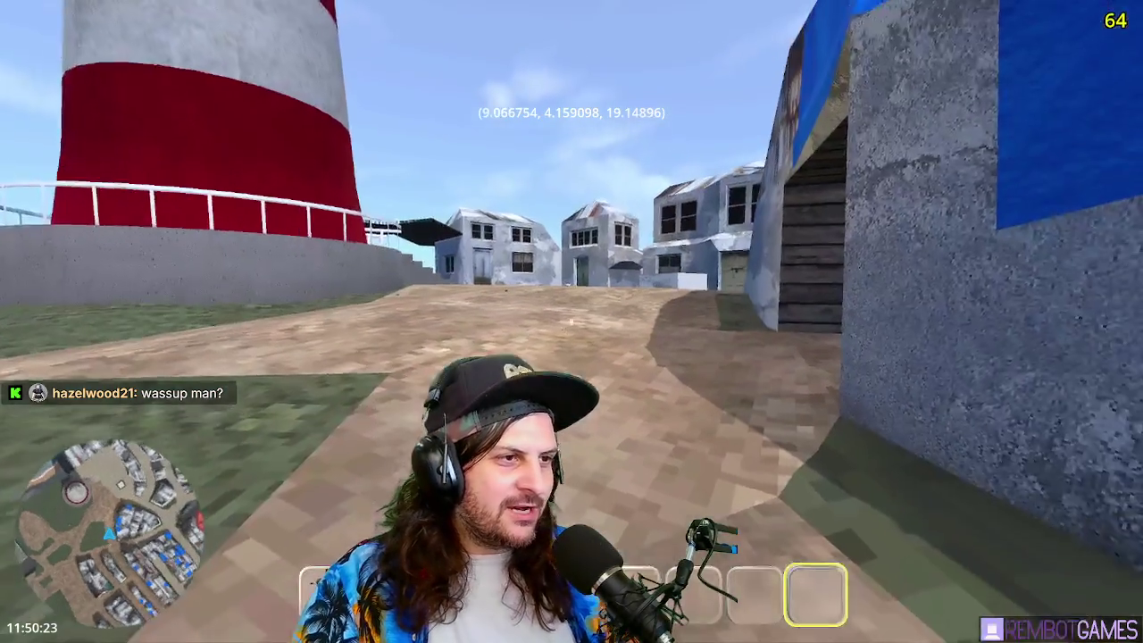
key("w")
key("w")
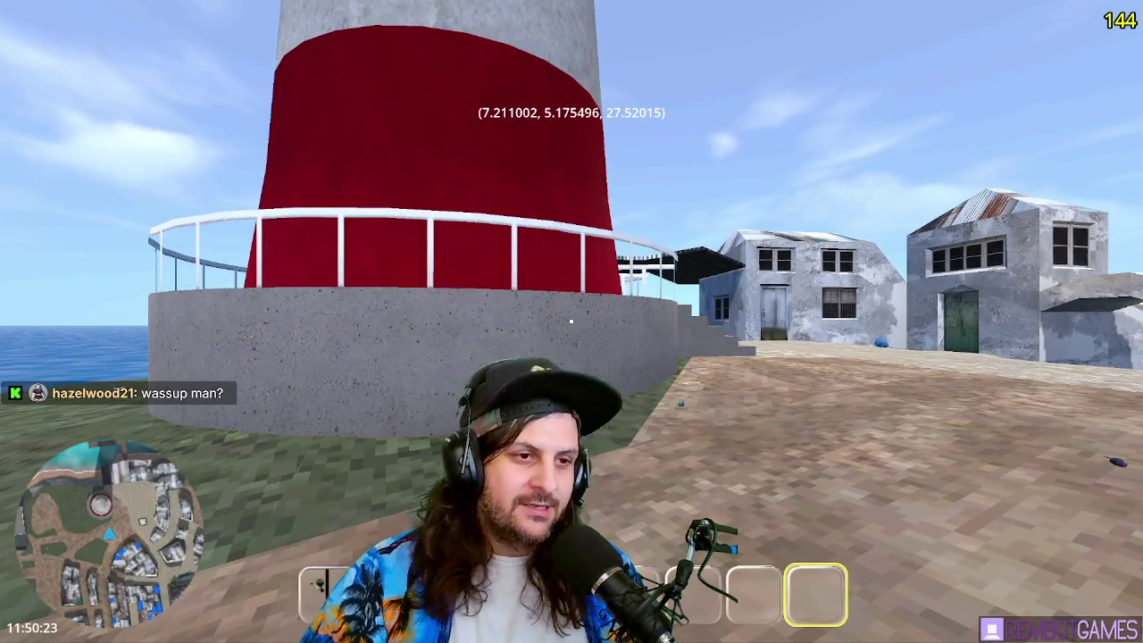
- Walk around the lighthouse base onto the cobblestone alley between the houses
key("w")
key("w")
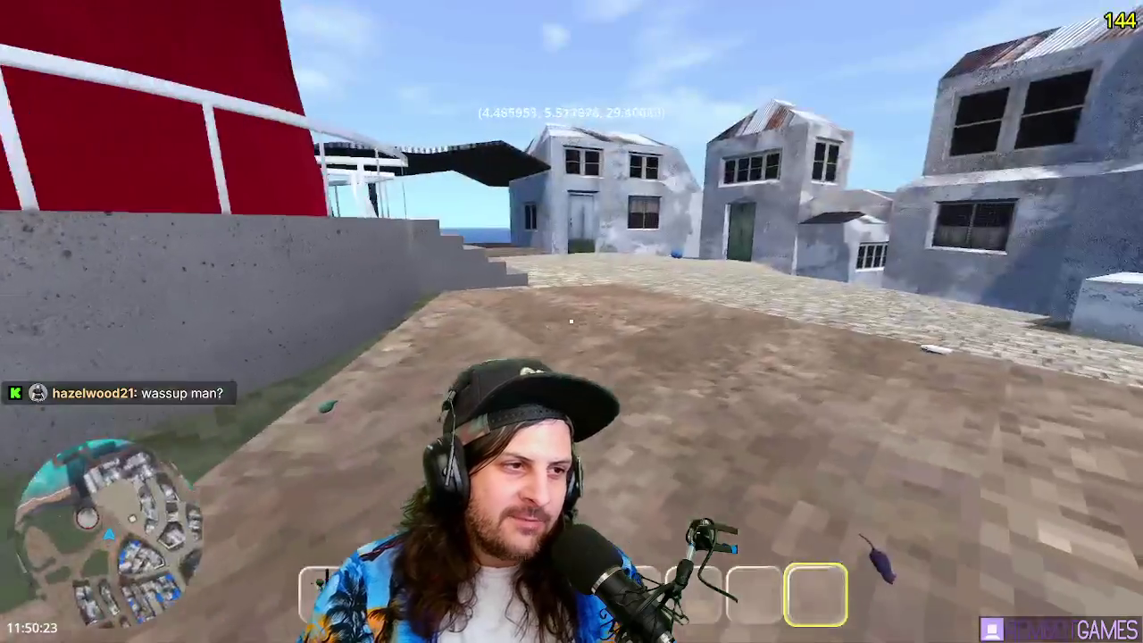
key("w")
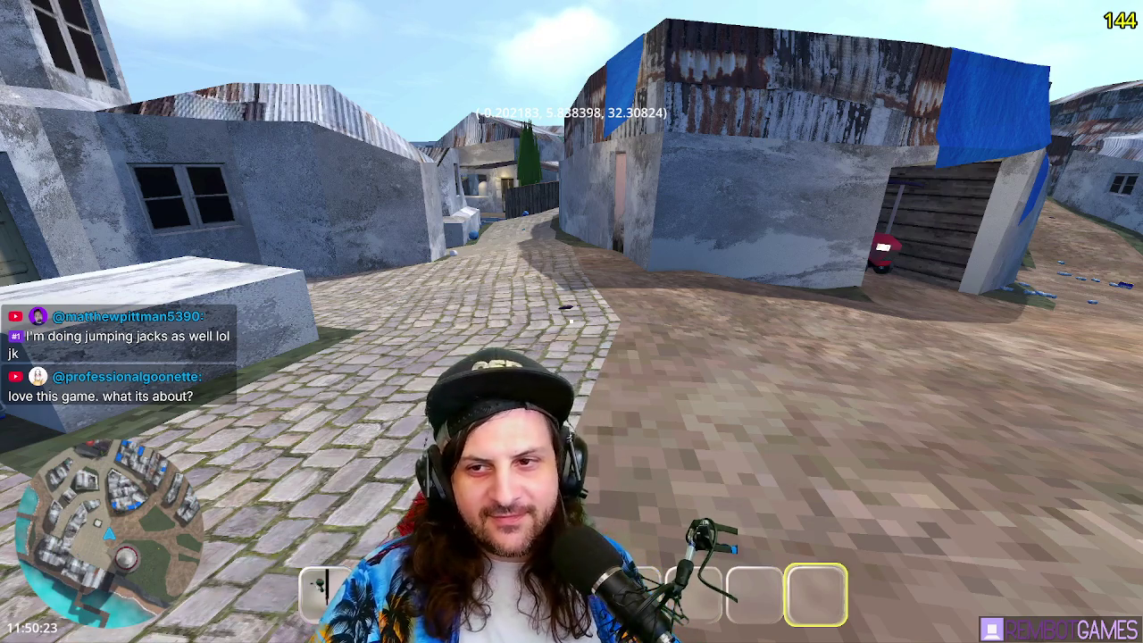
mouse_move(571, 321)
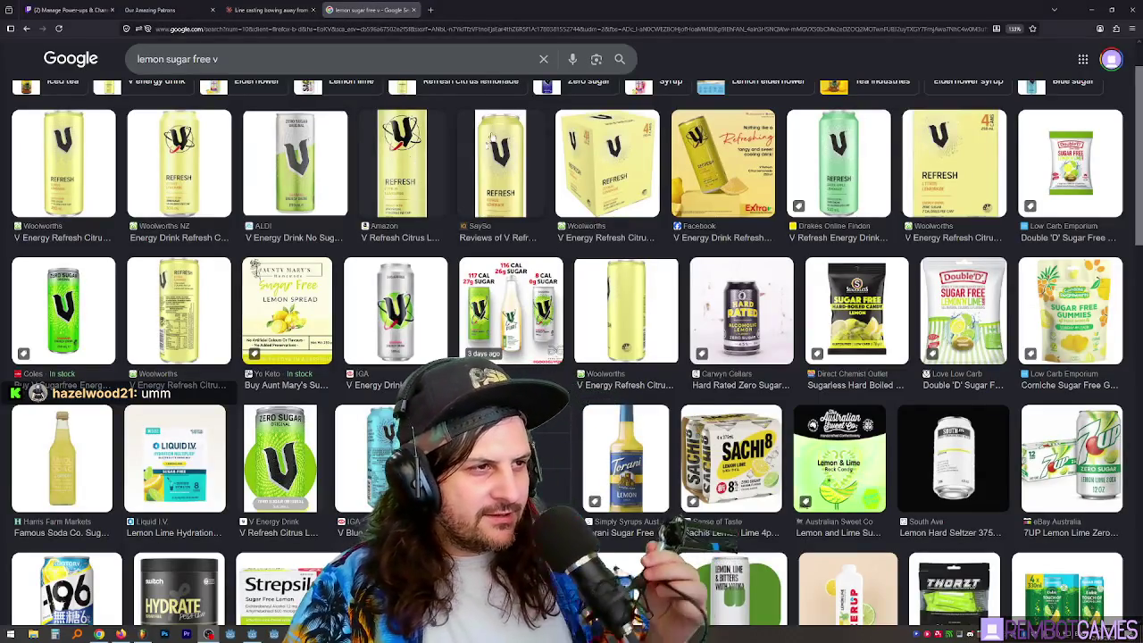
- Zoom in on the lemon sugar free V image results and preview the green apple V Refresh can
scroll(491, 139, "up", 2)
key("ctrl+plus")
key("ctrl+plus")
key("ctrl+plus")
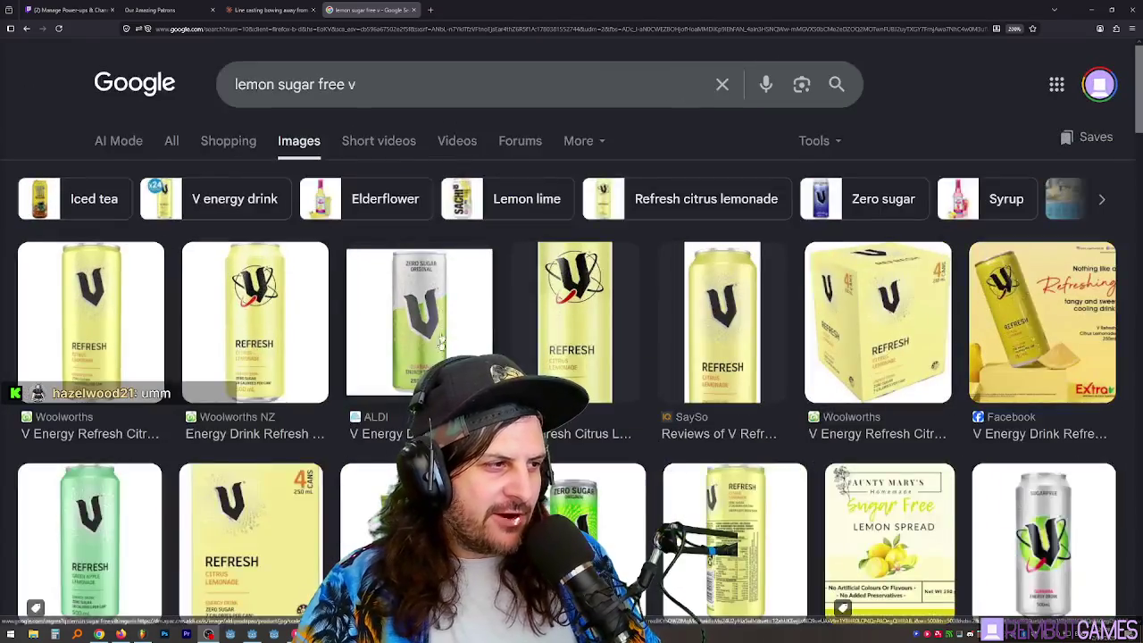
scroll(566, 319, "down", 3)
scroll(566, 318, "up", 3)
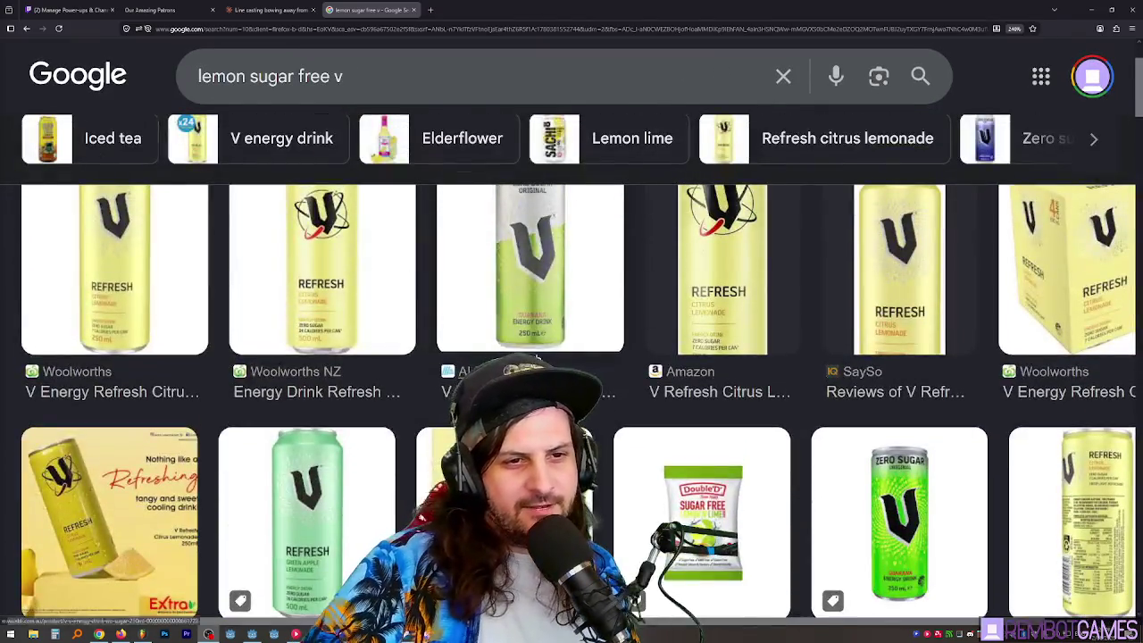
scroll(566, 318, "up", 1)
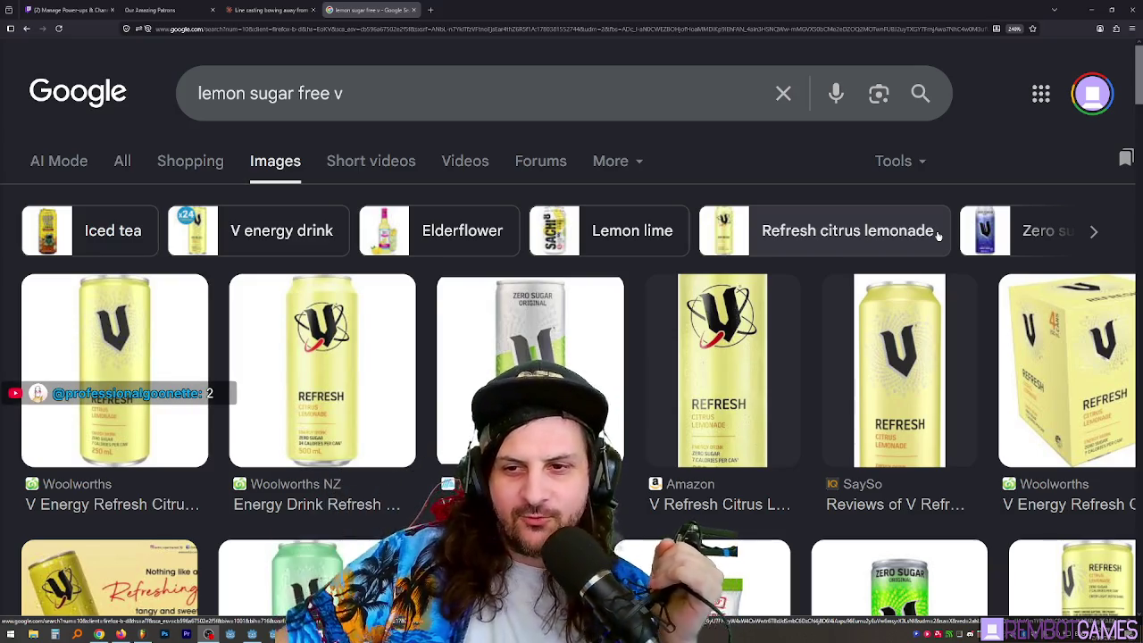
scroll(977, 140, "down", 1)
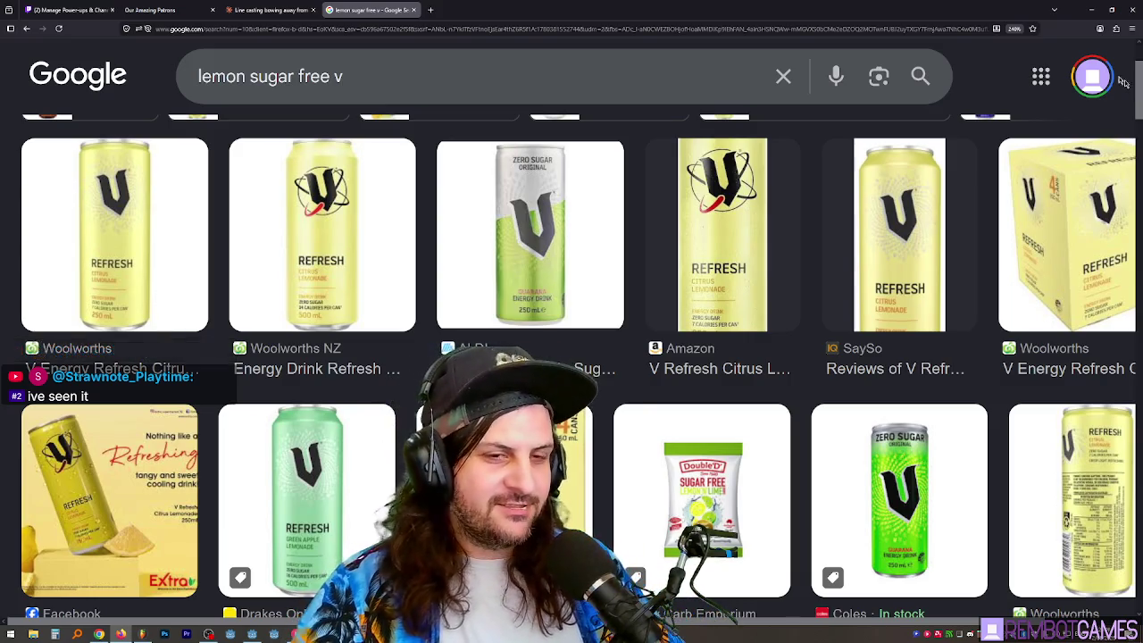
scroll(738, 253, "down", 1)
scroll(737, 253, "down", 5)
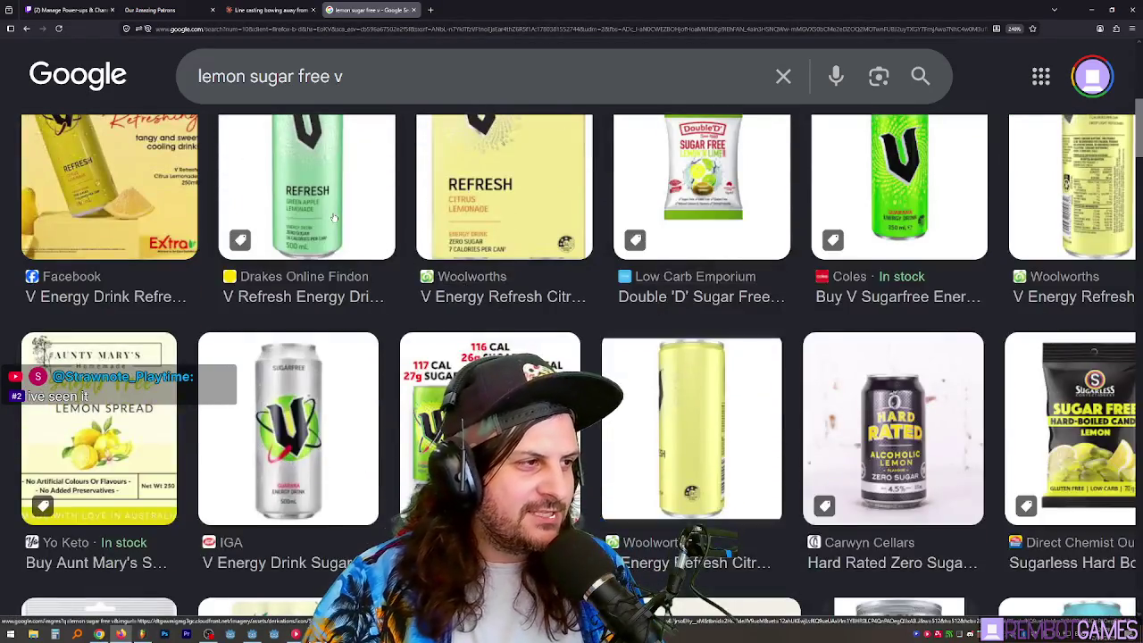
left_click(308, 179)
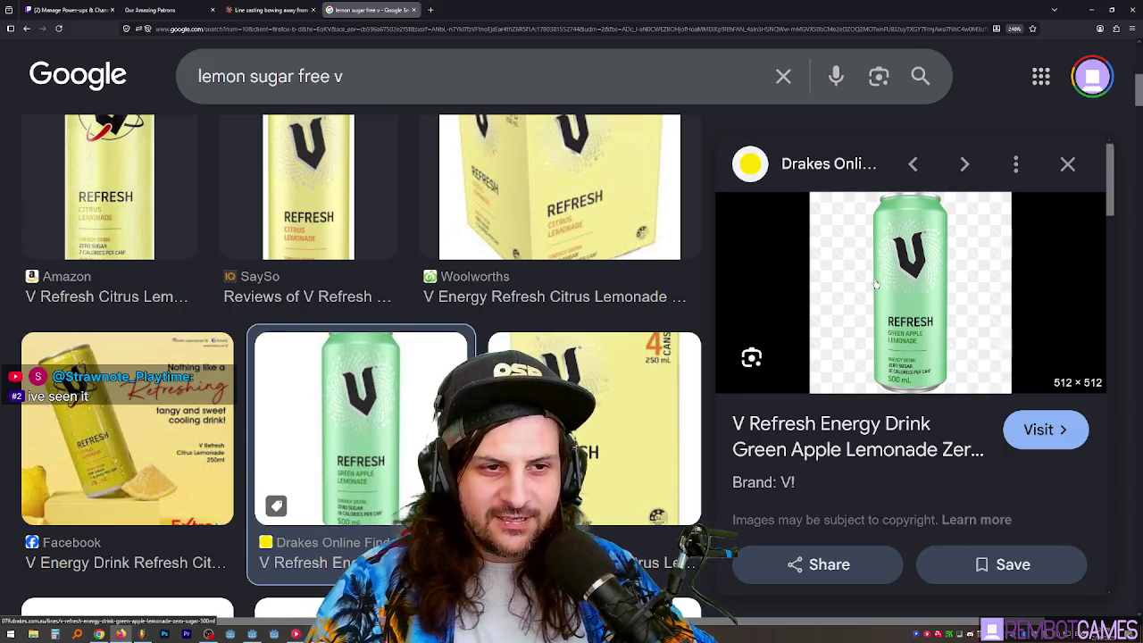
- Scroll further through the results and preview the V Blue sugarfree can
scroll(589, 284, "down", 5)
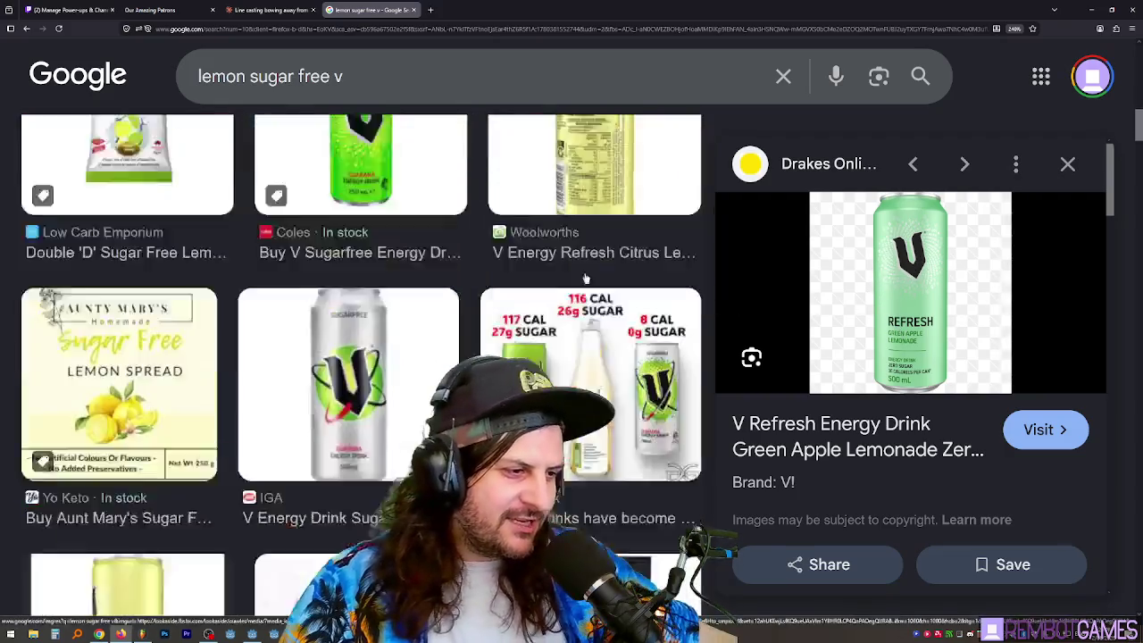
scroll(586, 280, "down", 10)
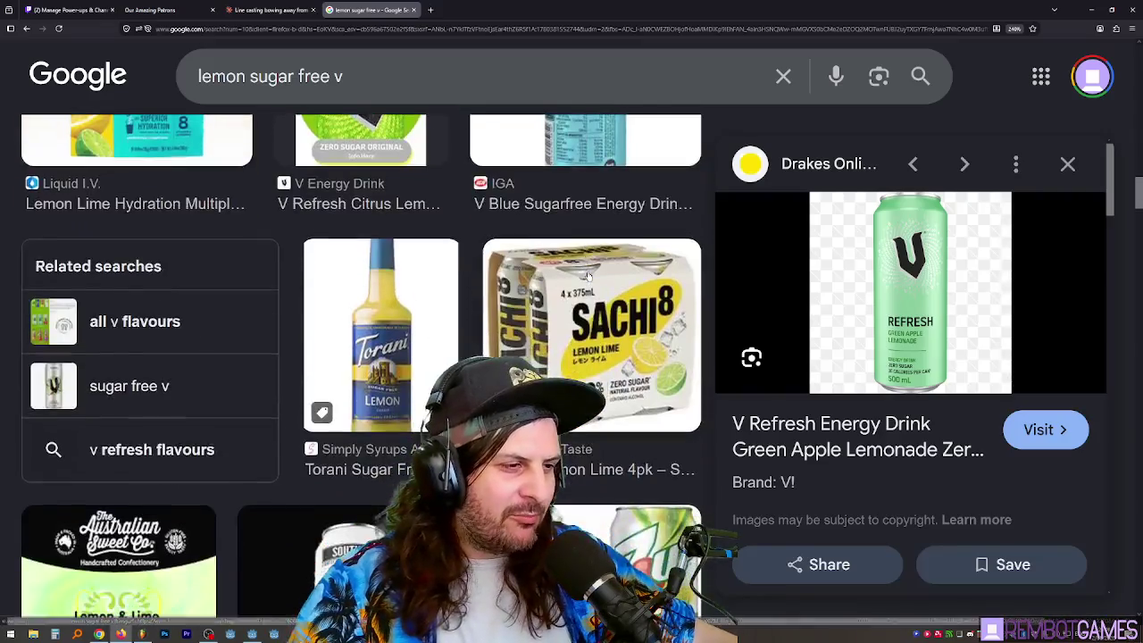
scroll(587, 277, "down", 10)
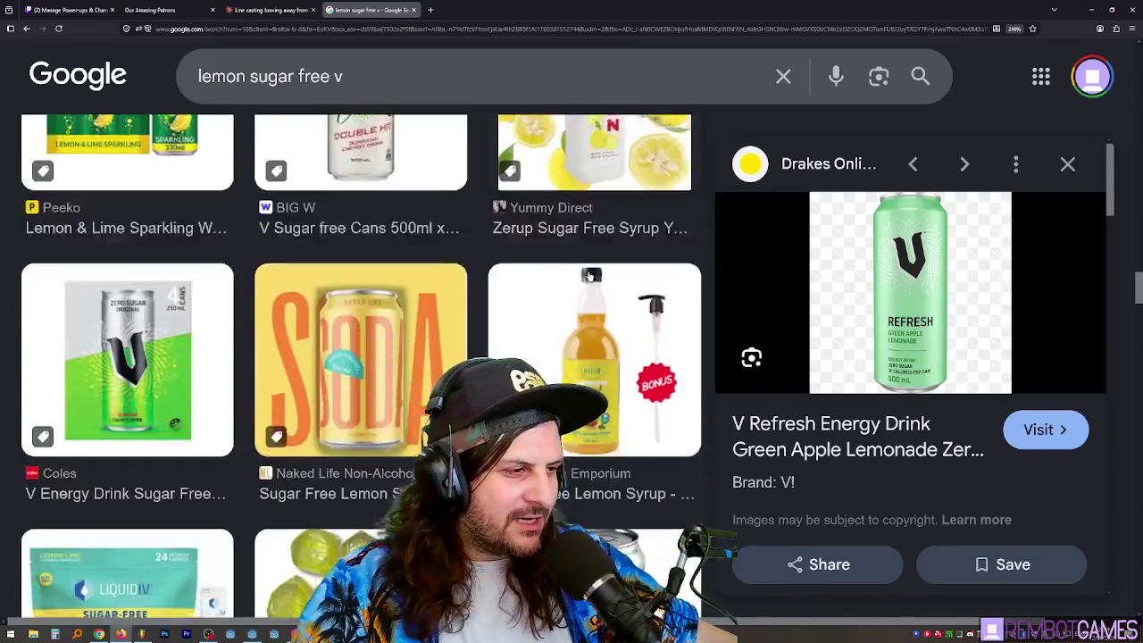
scroll(589, 275, "down", 10)
scroll(619, 281, "up", 3)
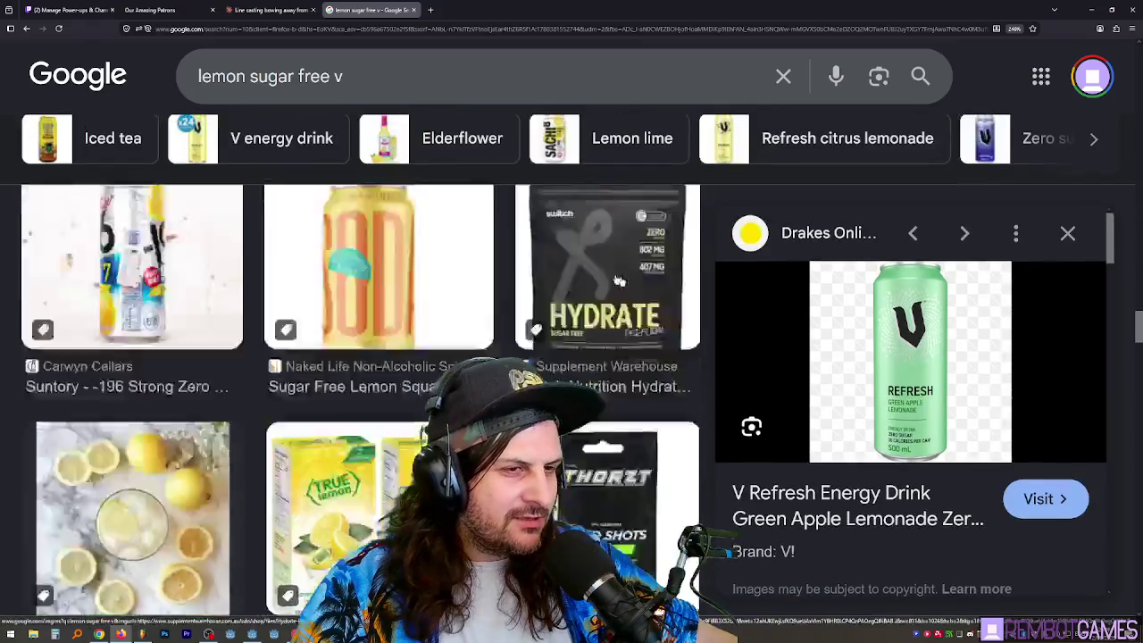
scroll(619, 281, "up", 15)
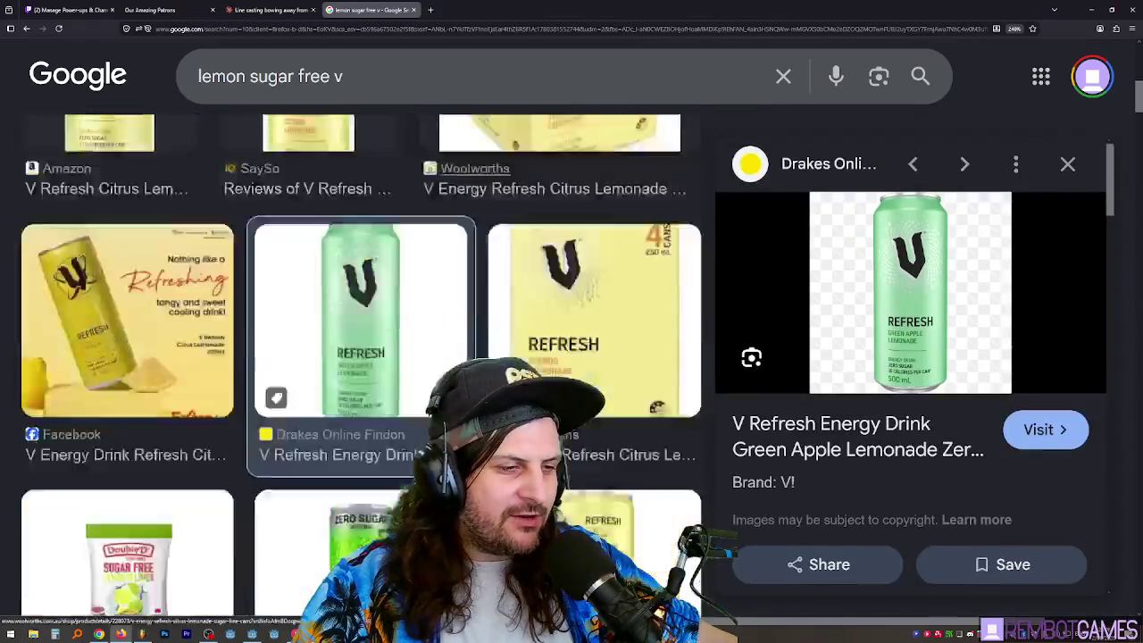
scroll(619, 281, "down", 5)
left_click(603, 288)
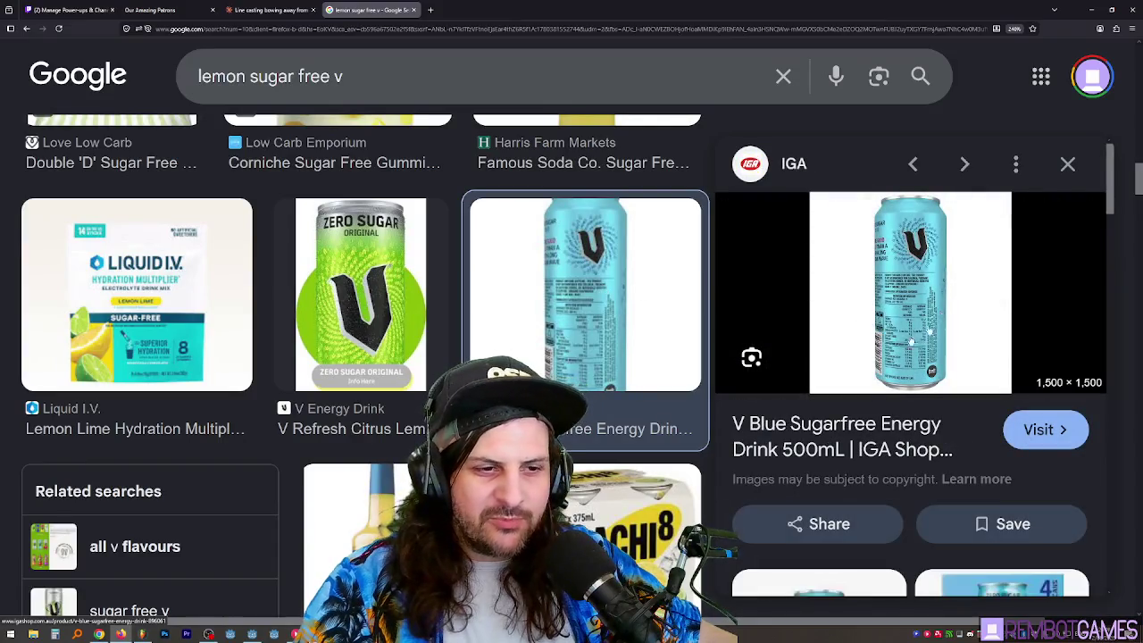
- Preview the green-apple V Refresh can result again
scroll(338, 319, "up", 10)
scroll(338, 319, "down", 3)
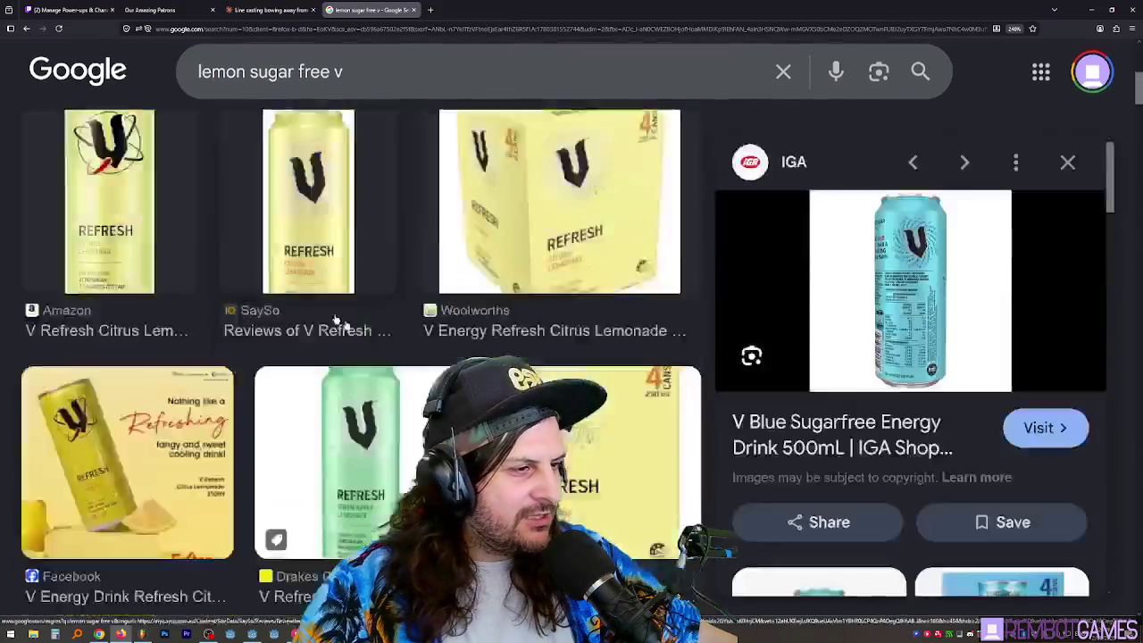
scroll(337, 319, "down", 3)
left_click(464, 259)
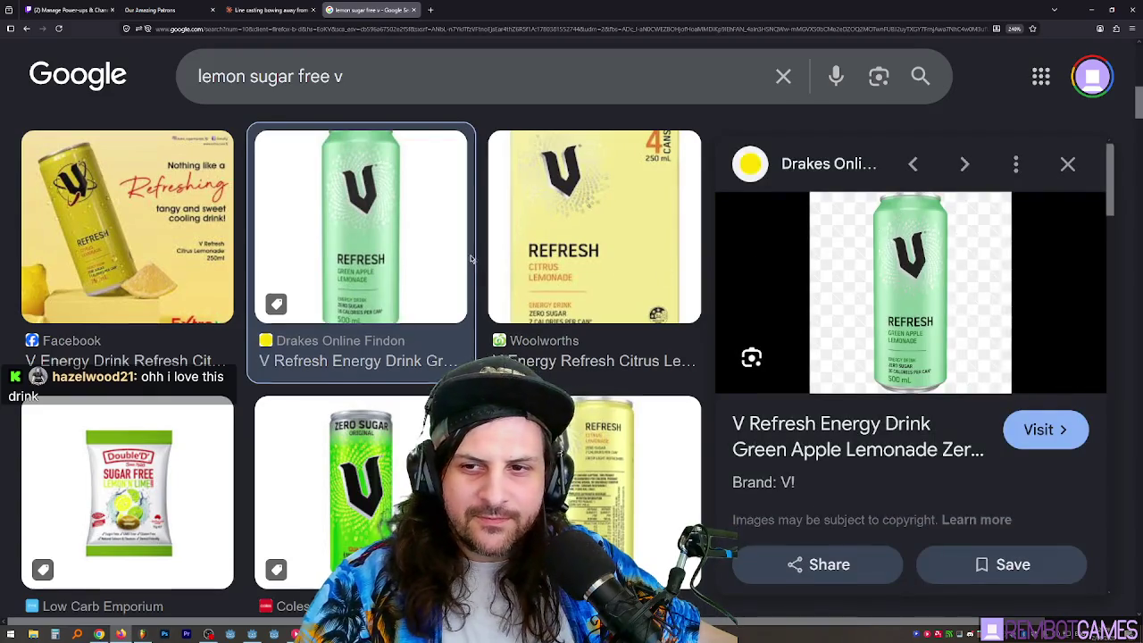
scroll(472, 259, "up", 5)
- Preview the Woolworths NZ V Refresh Citrus can and scroll through its listing
left_click(157, 369)
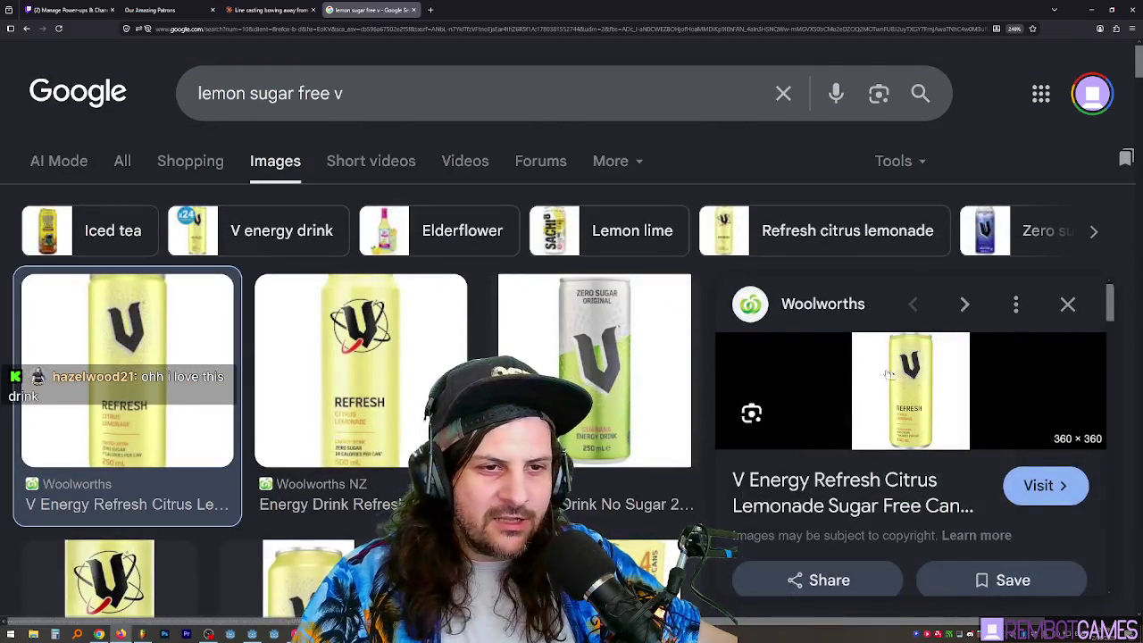
left_click(429, 344)
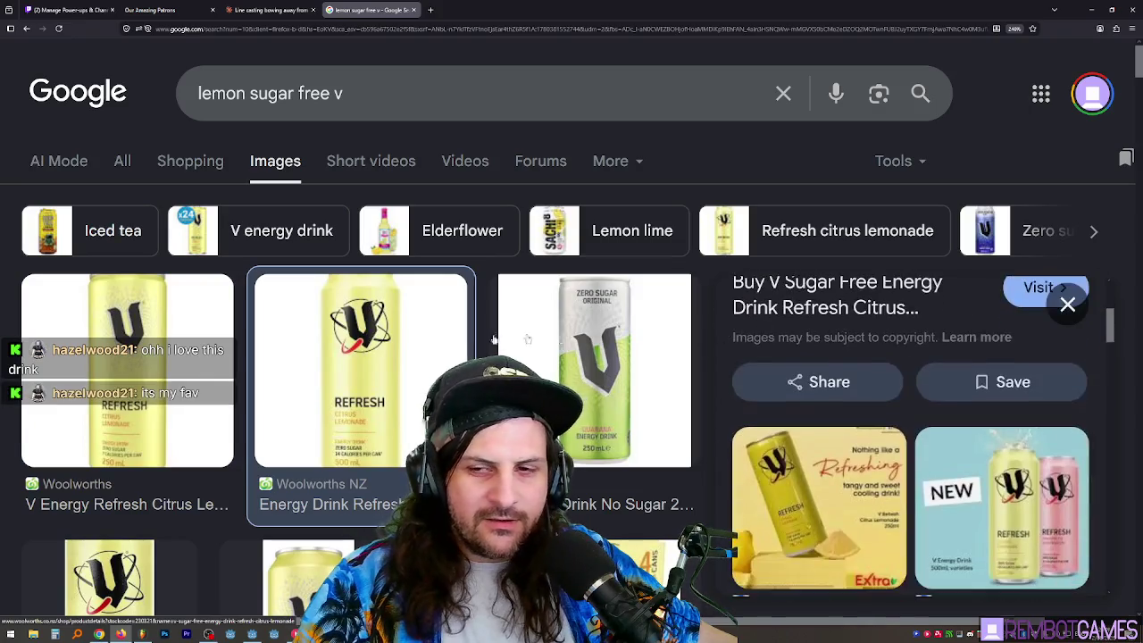
scroll(386, 300, "down", 3)
scroll(386, 300, "up", 1)
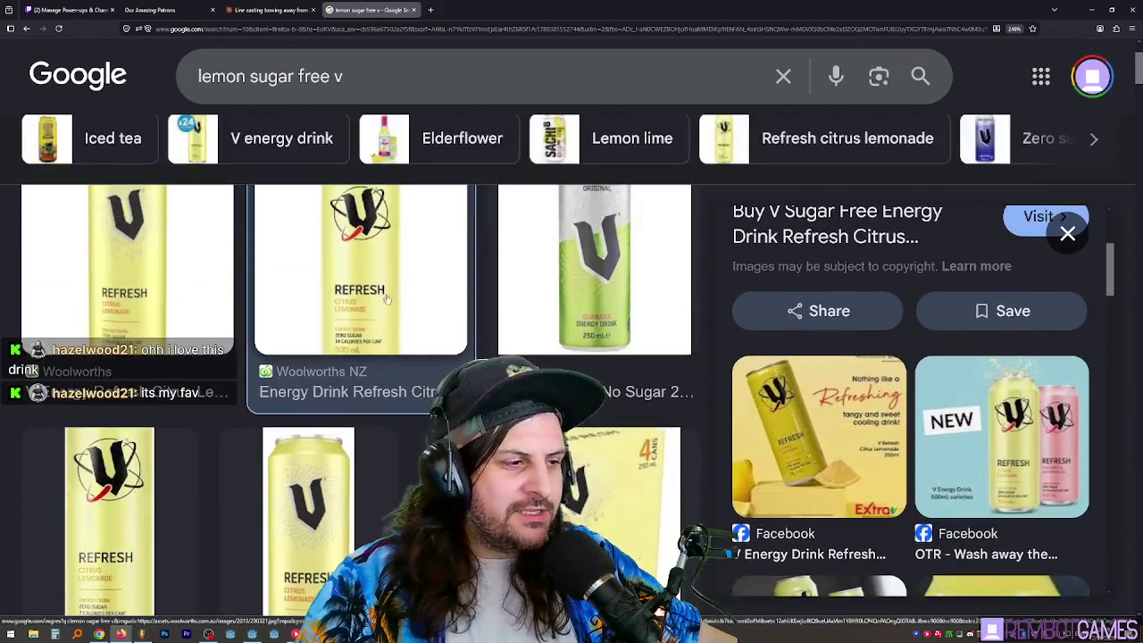
scroll(387, 300, "down", 1)
scroll(393, 286, "up", 1)
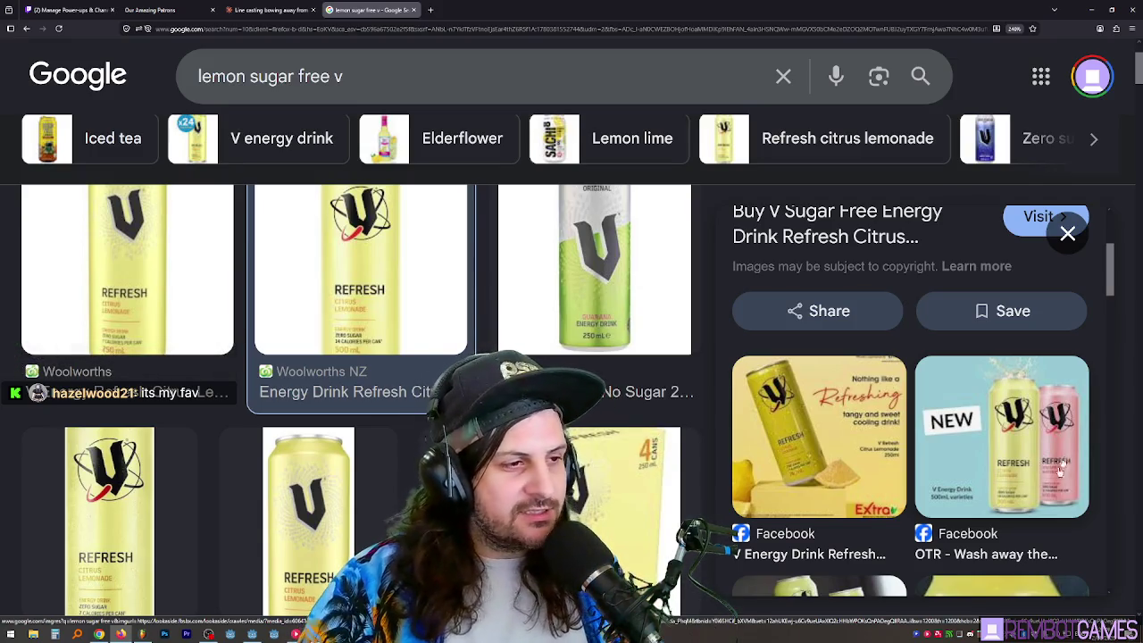
scroll(1061, 470, "up", 5)
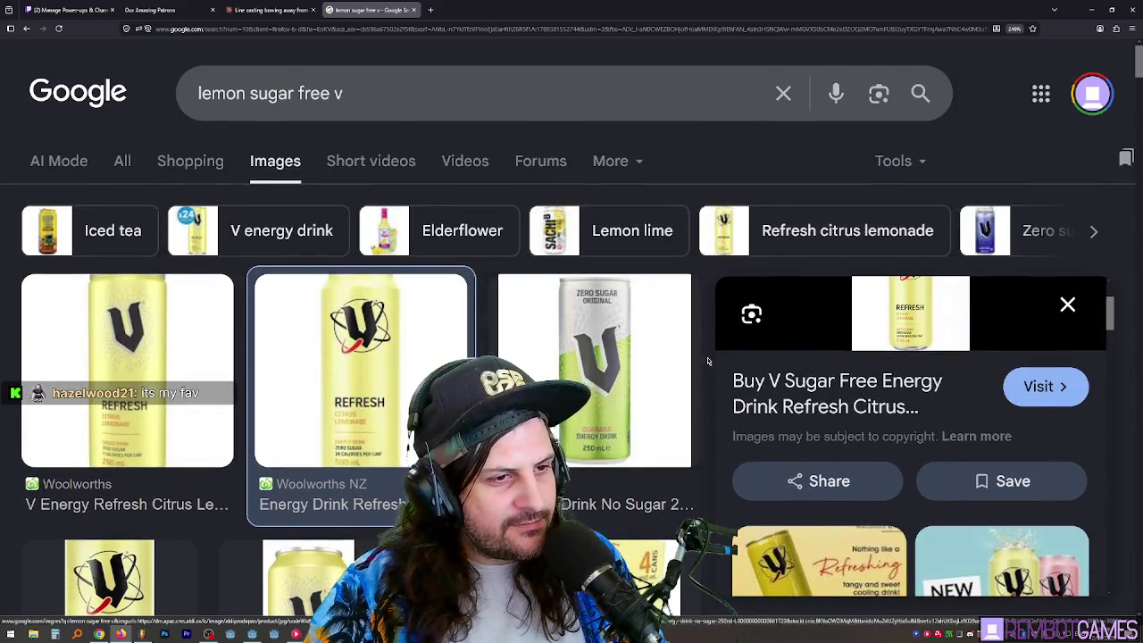
scroll(707, 360, "down", 1)
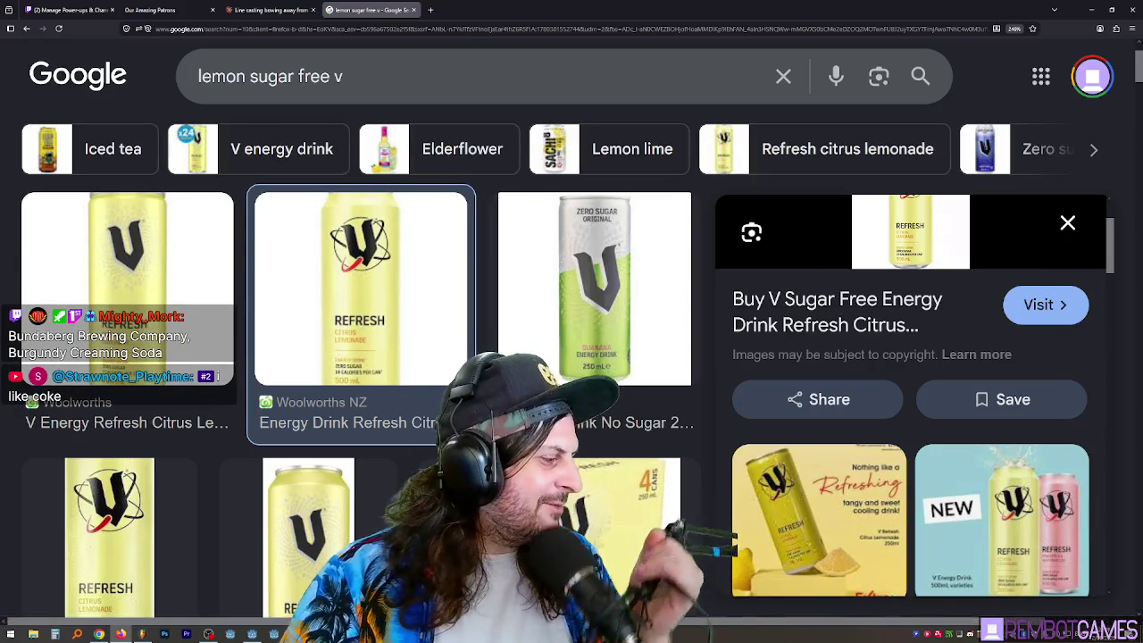
- Switch to the running island game, then view the burgundy creaming soda image results
key("alt+Tab")
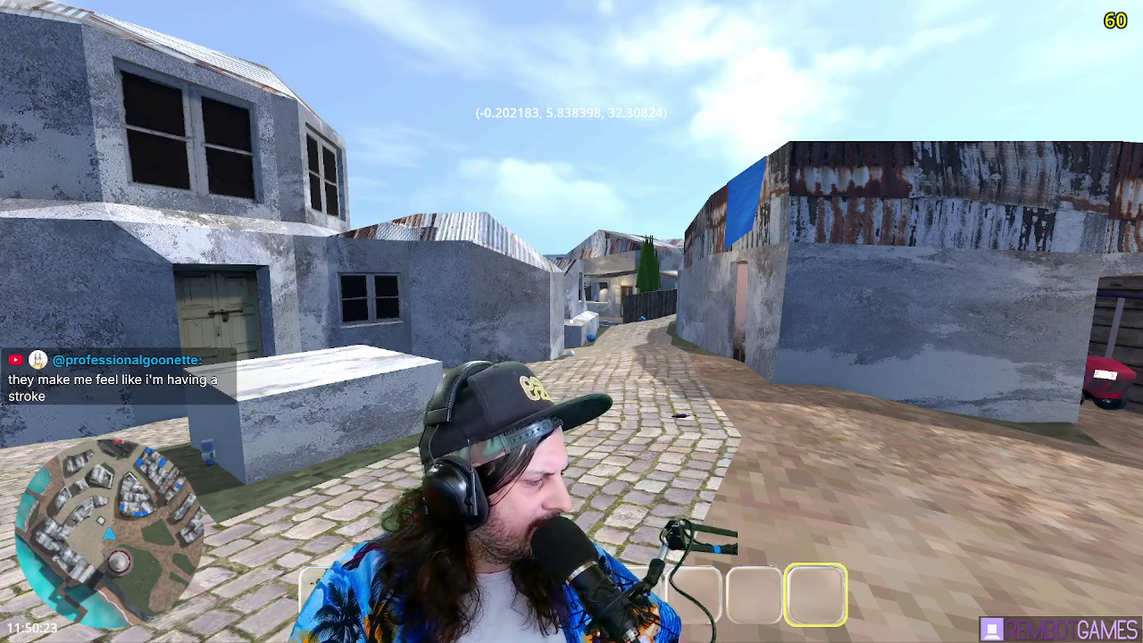
scroll(447, 242, "up", 2)
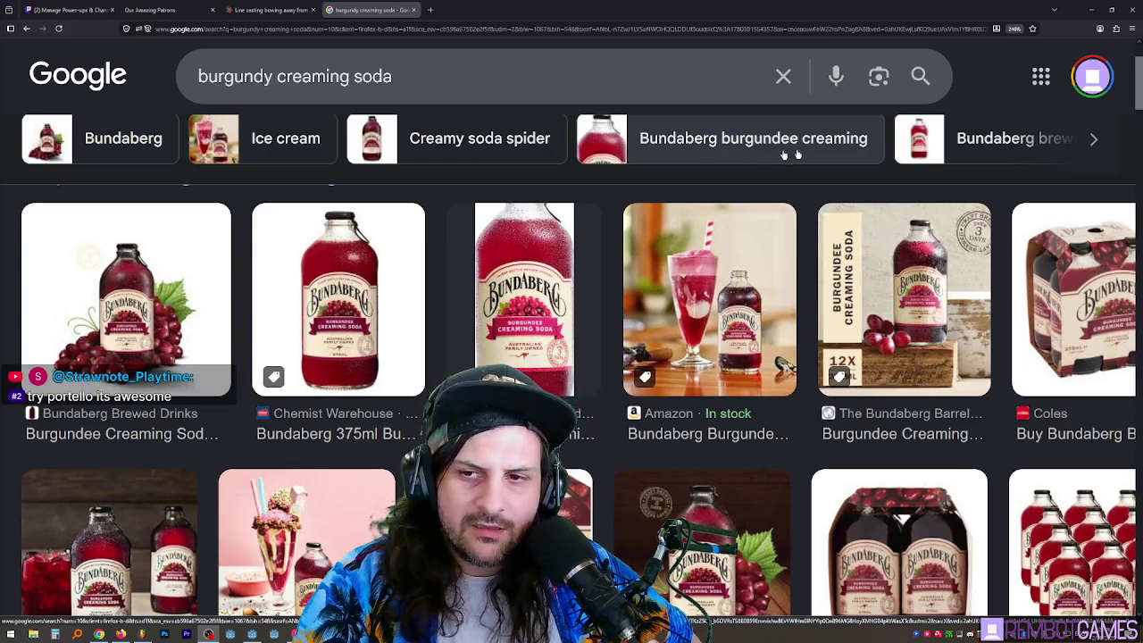
- Scroll through the Portello results and preview the Isabella's Portello can
scroll(510, 278, "down", 5)
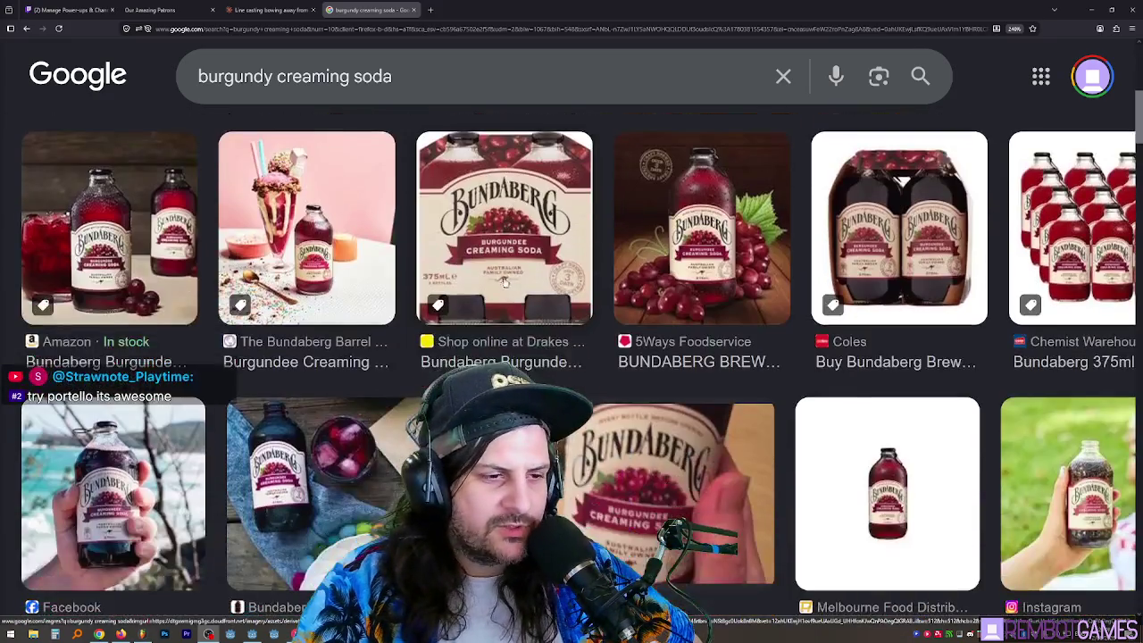
scroll(503, 278, "down", 1)
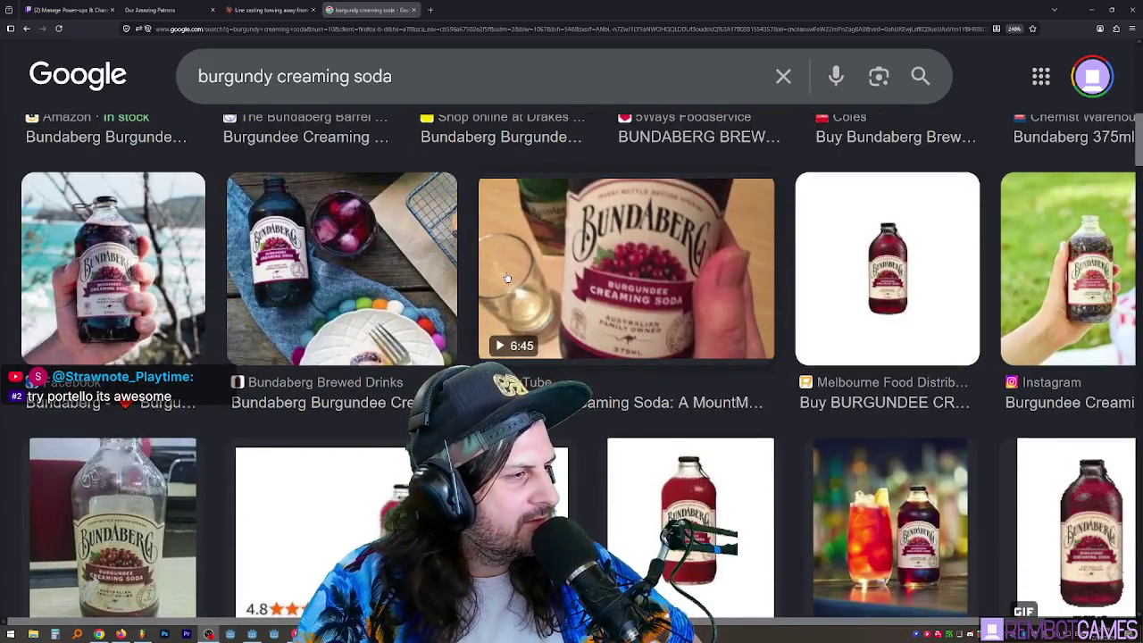
scroll(507, 279, "down", 2)
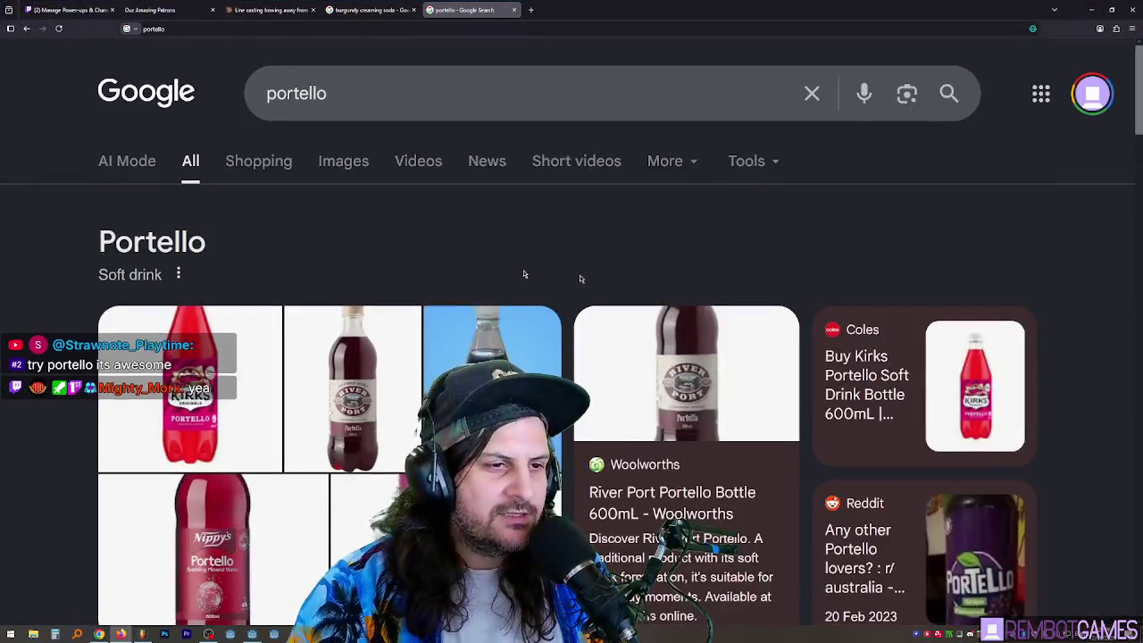
scroll(451, 254, "down", 3)
scroll(451, 255, "up", 1)
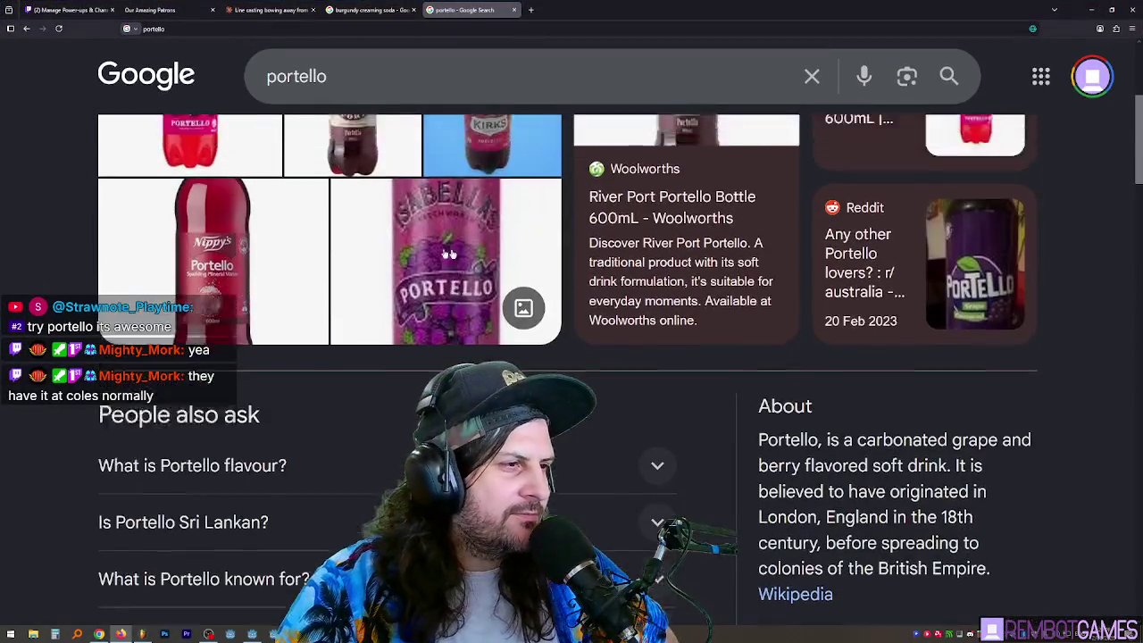
scroll(449, 254, "up", 2)
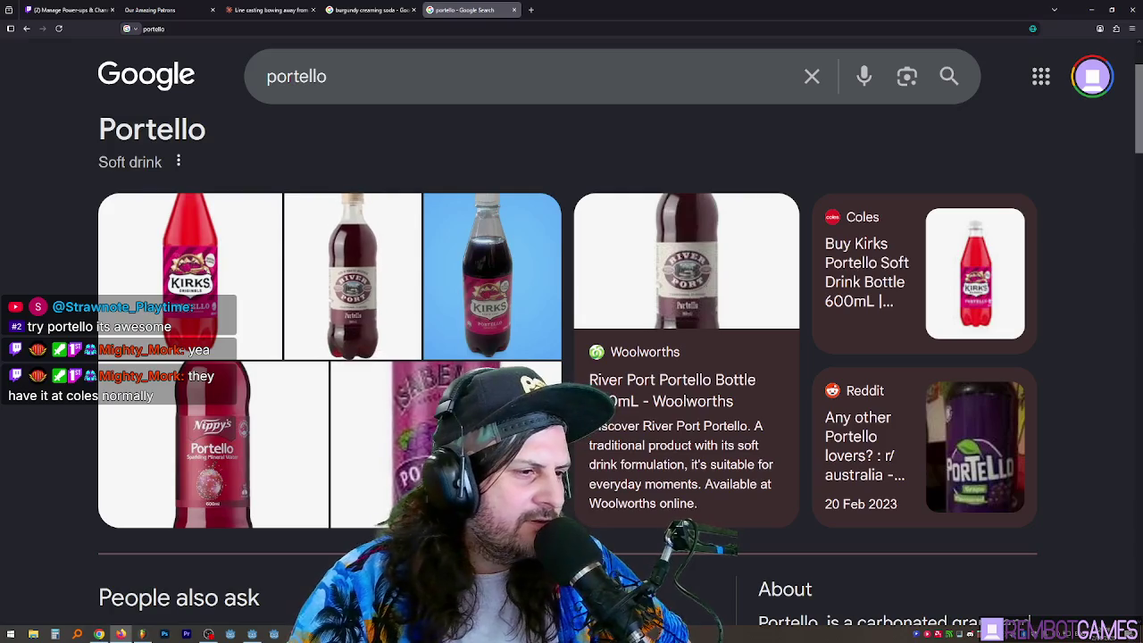
left_click(446, 444)
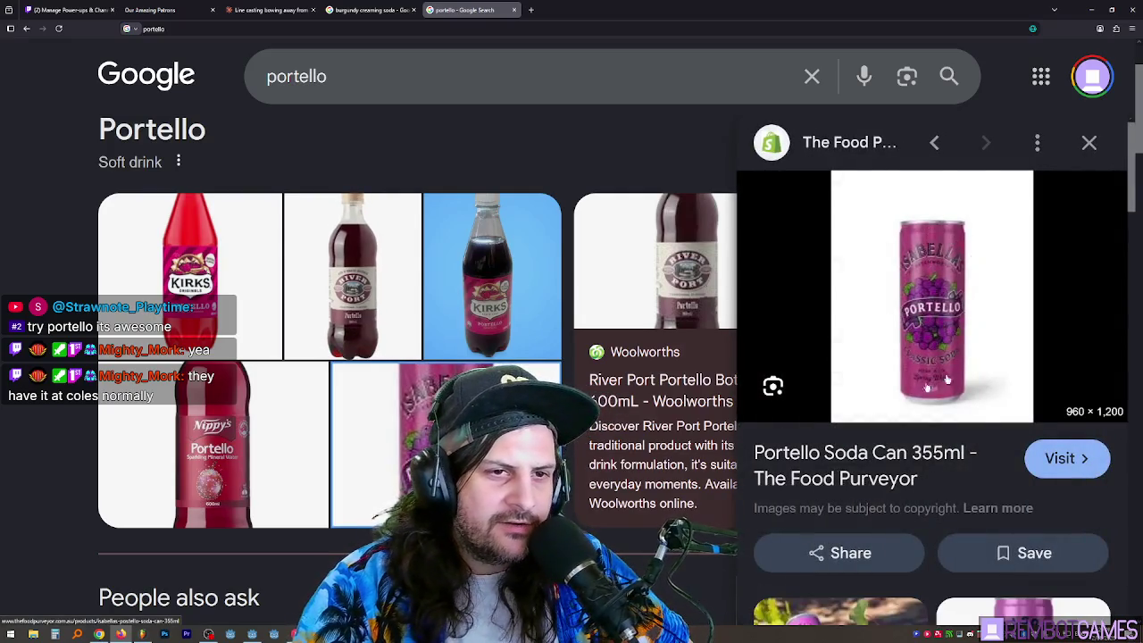
- Preview the Kirks Portello bottle from Coles, then switch back to the island game
left_click(189, 268)
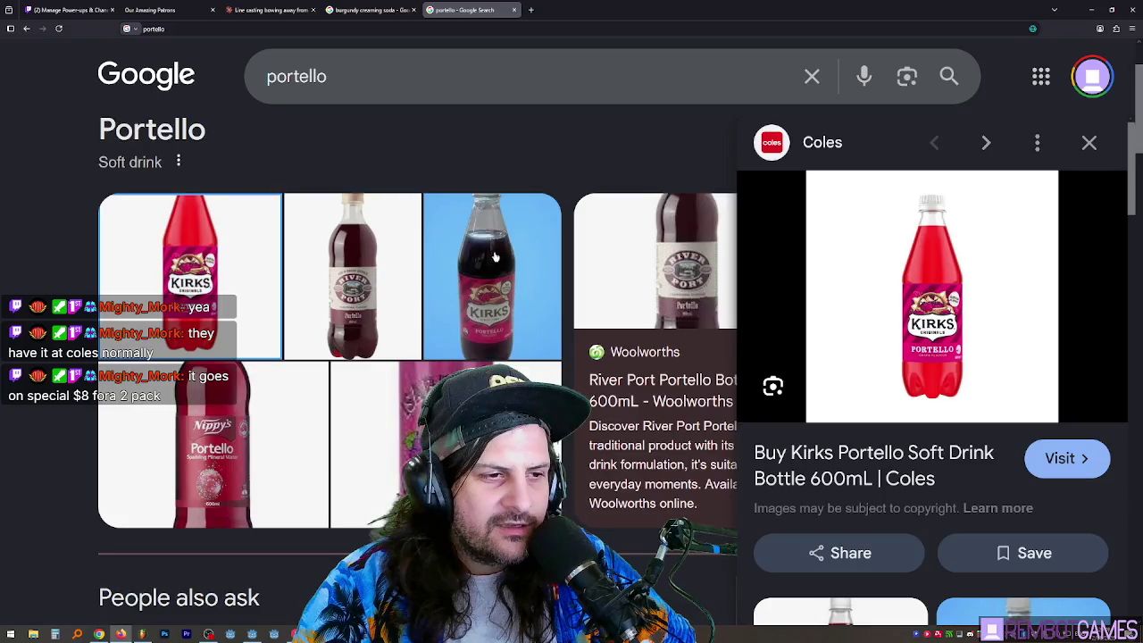
scroll(495, 257, "down", 3)
scroll(257, 382, "up", 4)
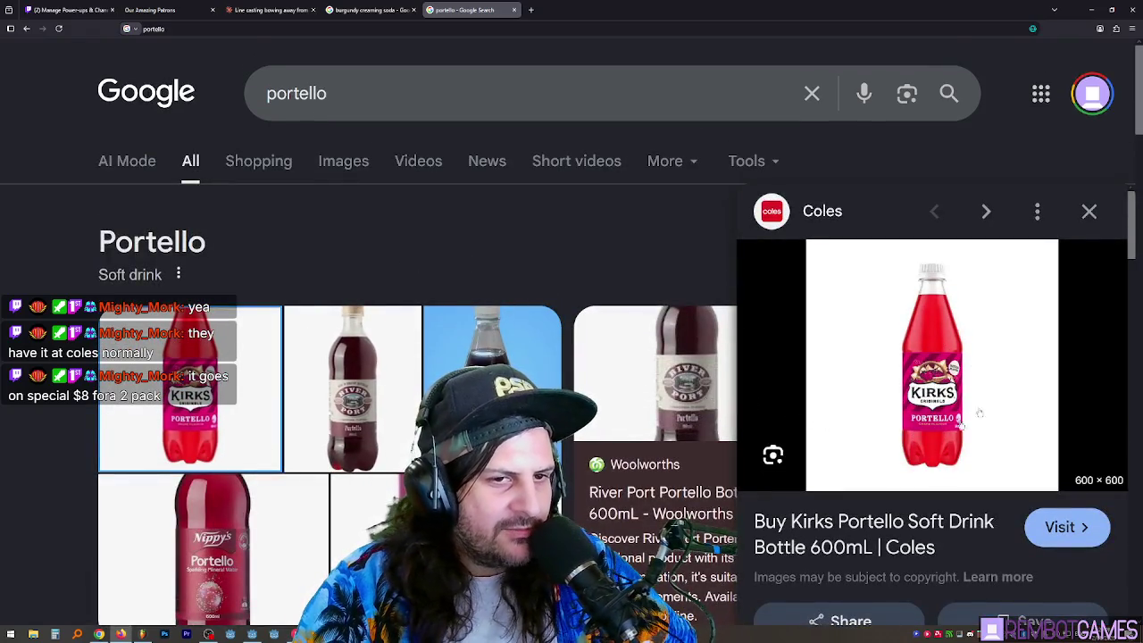
key("alt+Tab")
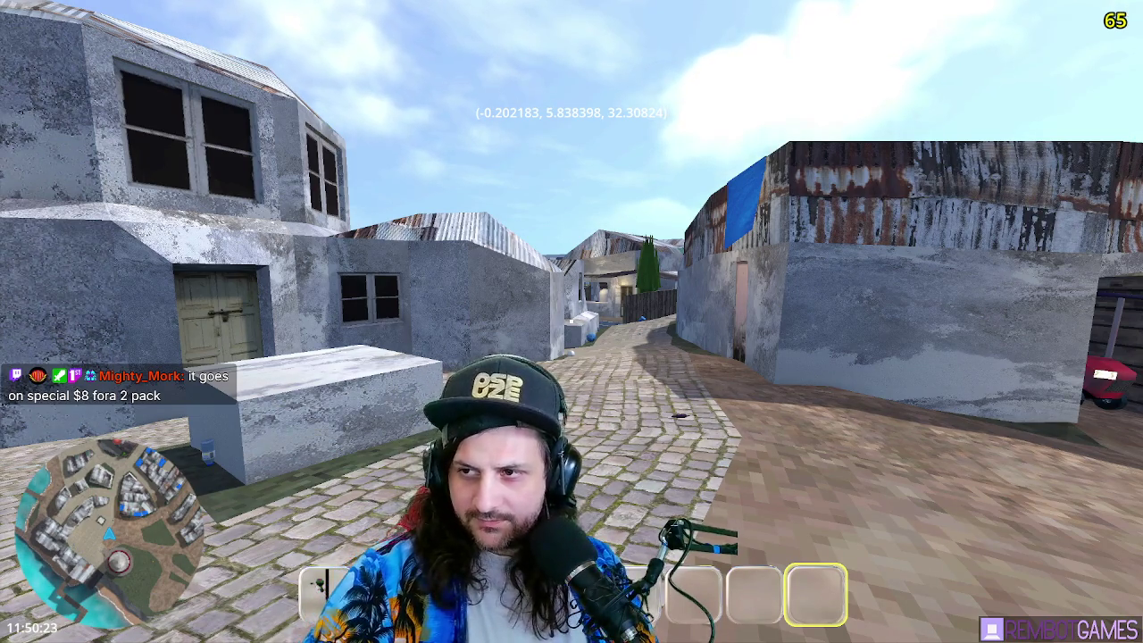
- Bring up the Kirks Kole Beer image results in the browser
key("alt+Tab")
scroll(755, 202, "down", 4)
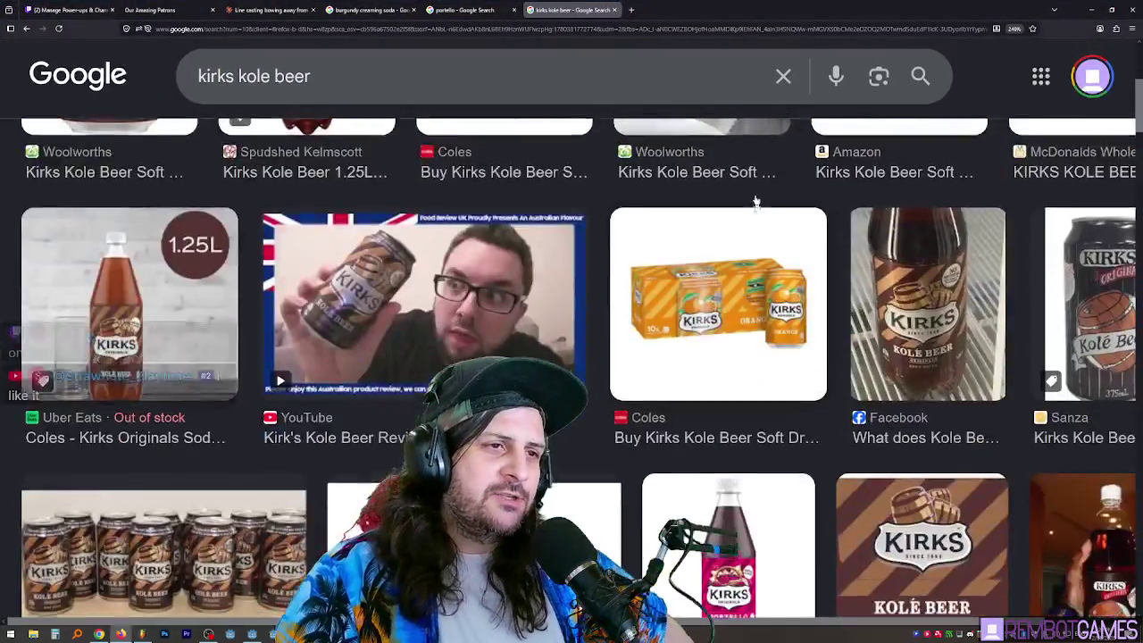
scroll(755, 202, "up", 3)
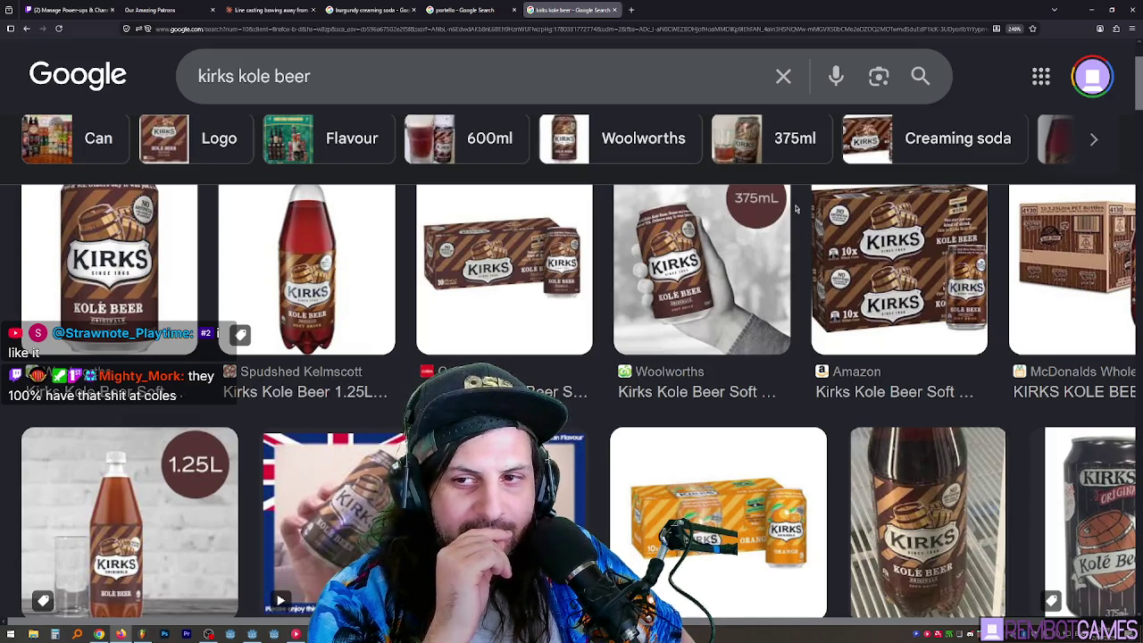
- In the Portello results, highlight 'grape and berry flavored soft drink' and 'London, England'
left_click(464, 10)
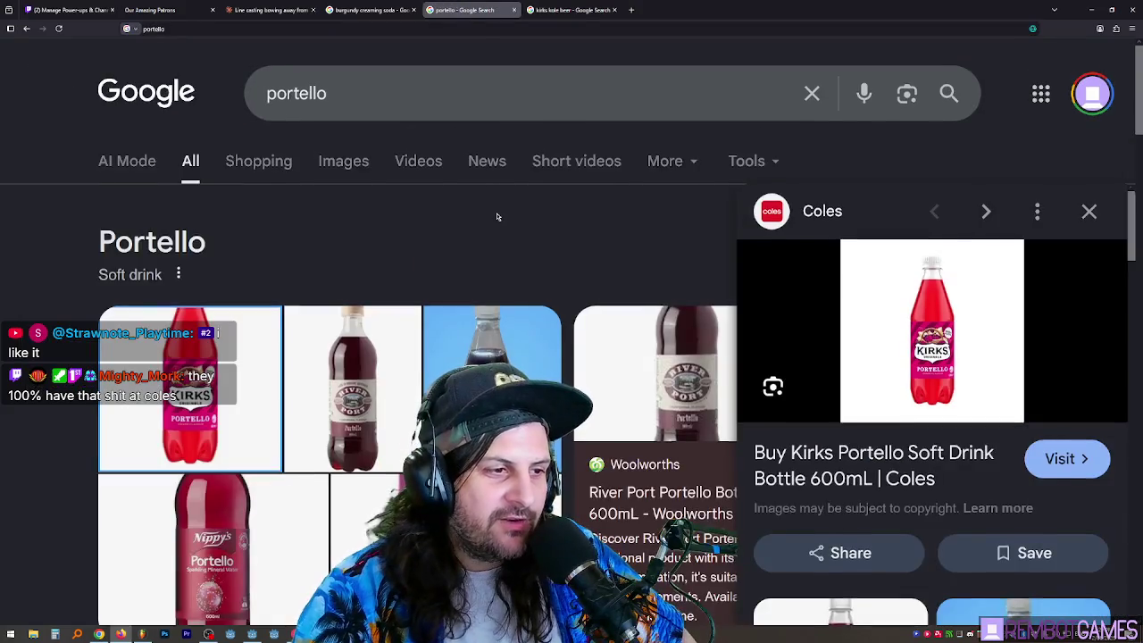
scroll(501, 205, "down", 3)
scroll(513, 233, "up", 2)
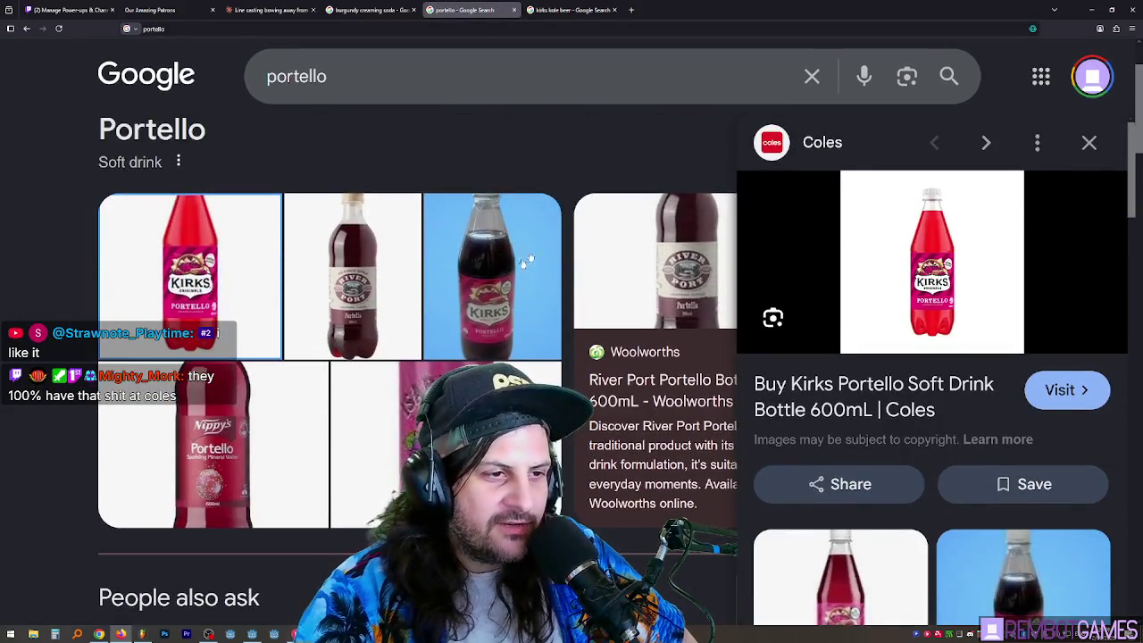
scroll(458, 209, "down", 4)
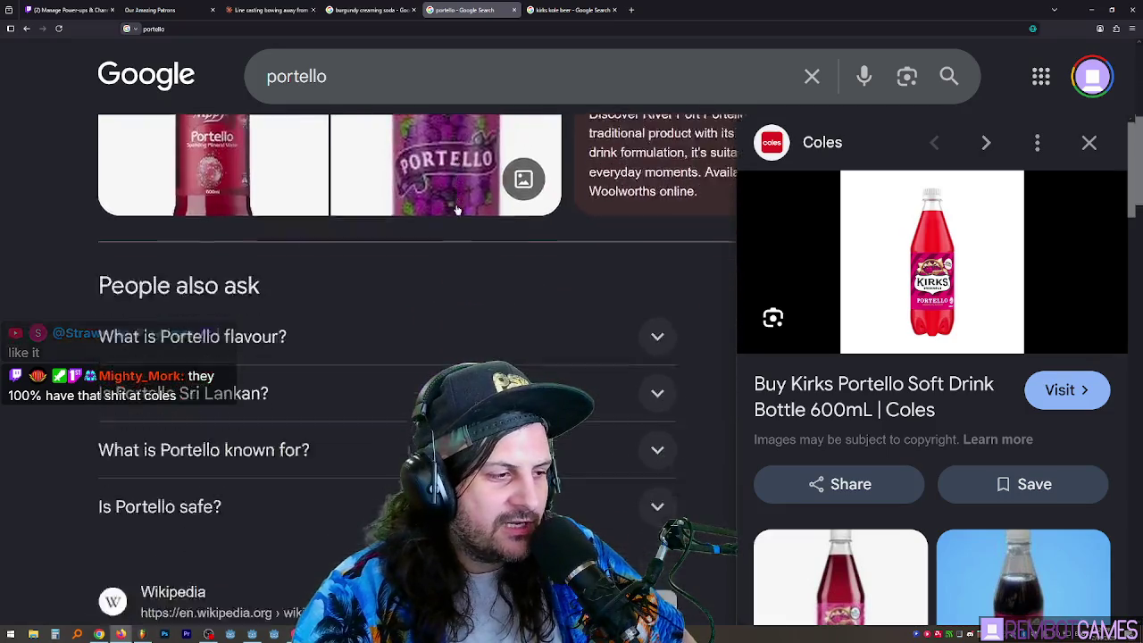
scroll(457, 209, "down", 3)
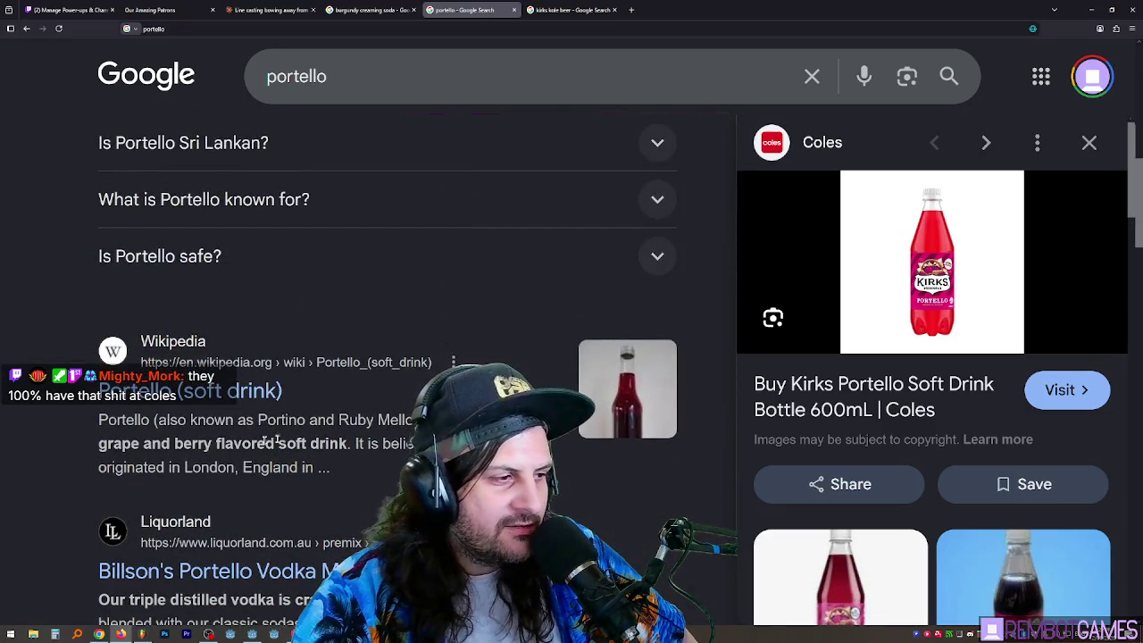
left_click_drag(98, 444, 344, 444)
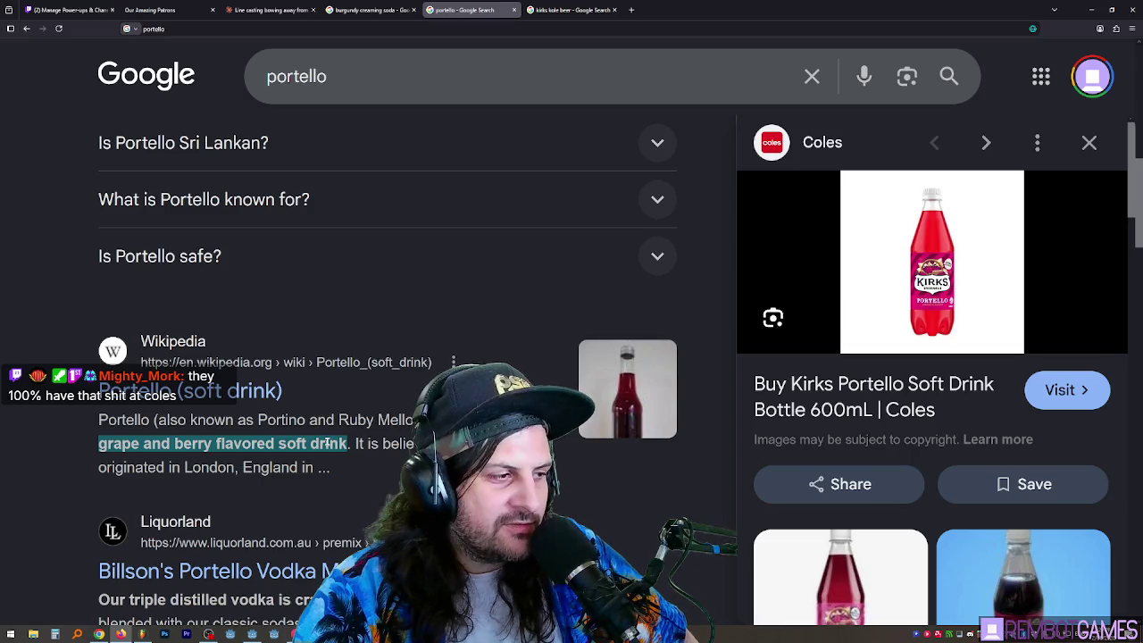
scroll(329, 444, "down", 1)
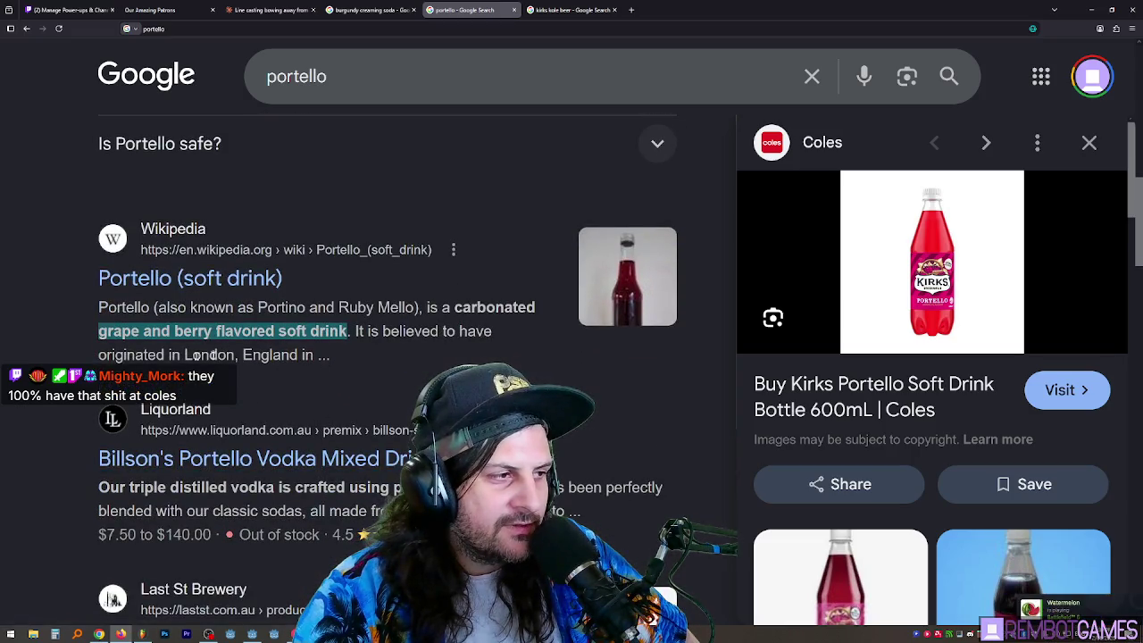
left_click(201, 355)
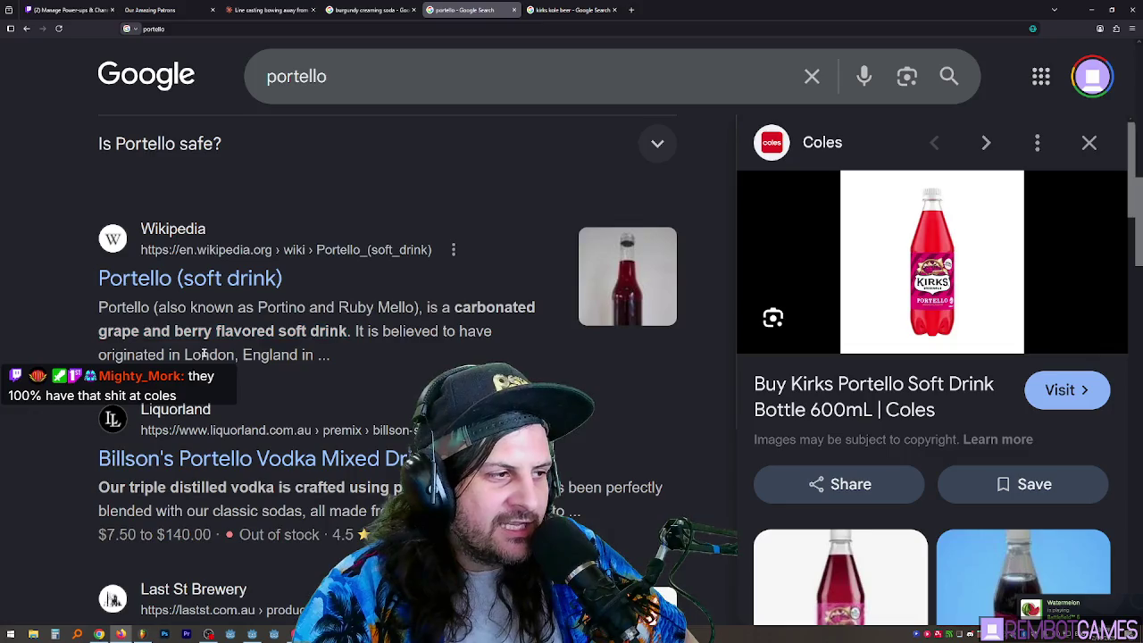
mouse_move(212, 355)
left_mouse_down()
mouse_move(293, 354)
mouse_move(213, 356)
mouse_move(102, 308)
mouse_move(298, 354)
left_mouse_up()
- Expand 'What is Portello flavour?' and highlight the flavour description in its answer
scroll(259, 335, "up", 1)
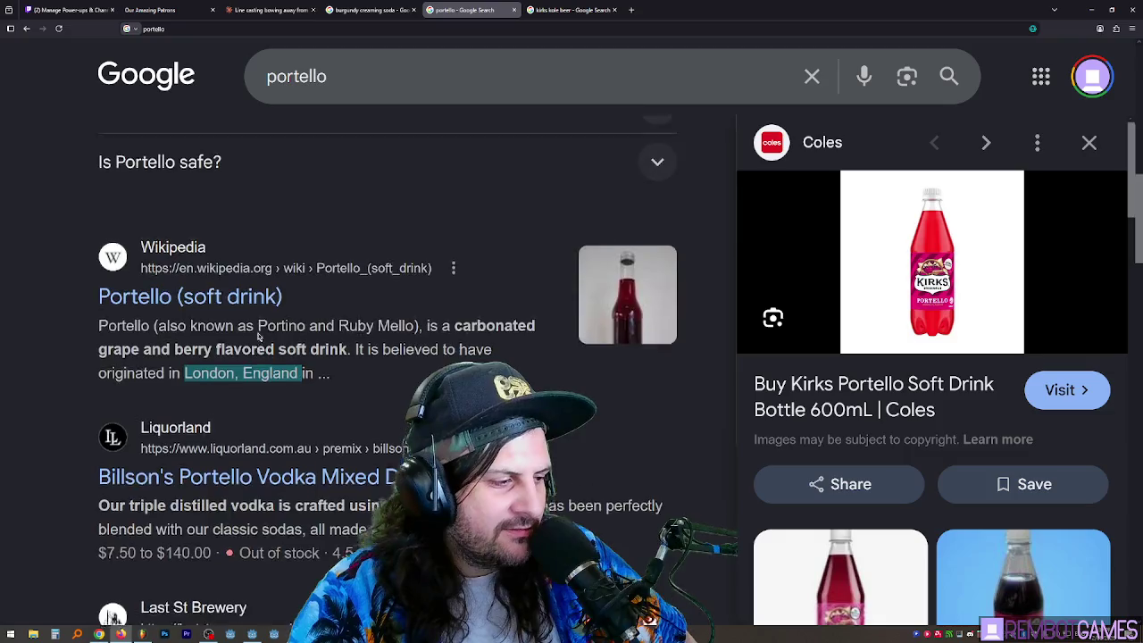
scroll(259, 335, "up", 8)
scroll(268, 348, "down", 2)
scroll(210, 224, "up", 1)
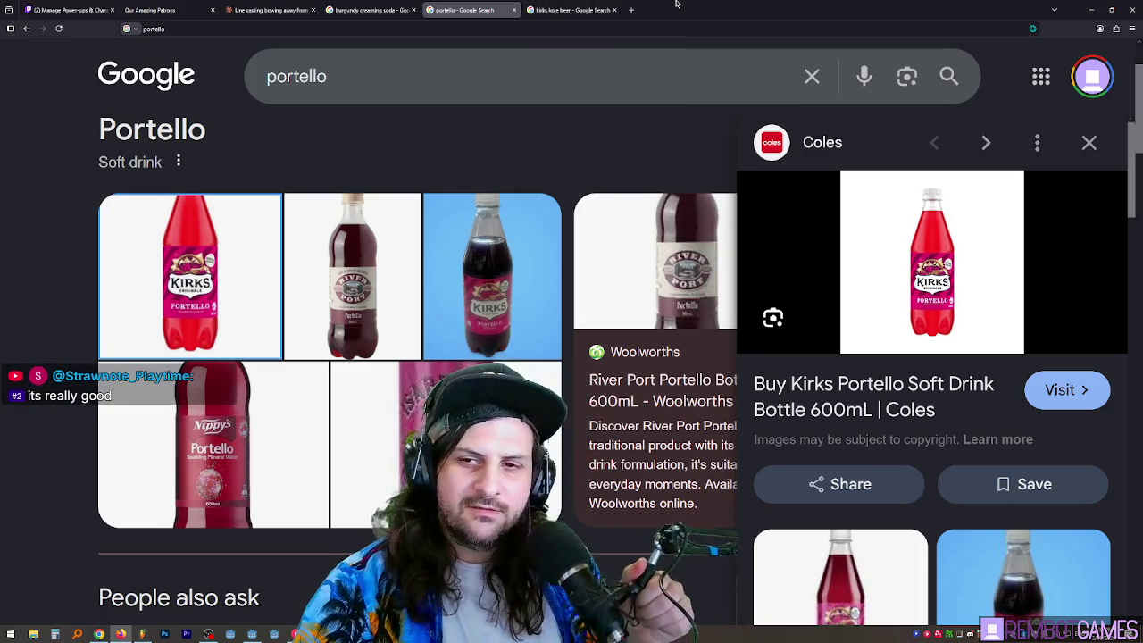
scroll(464, 200, "down", 5)
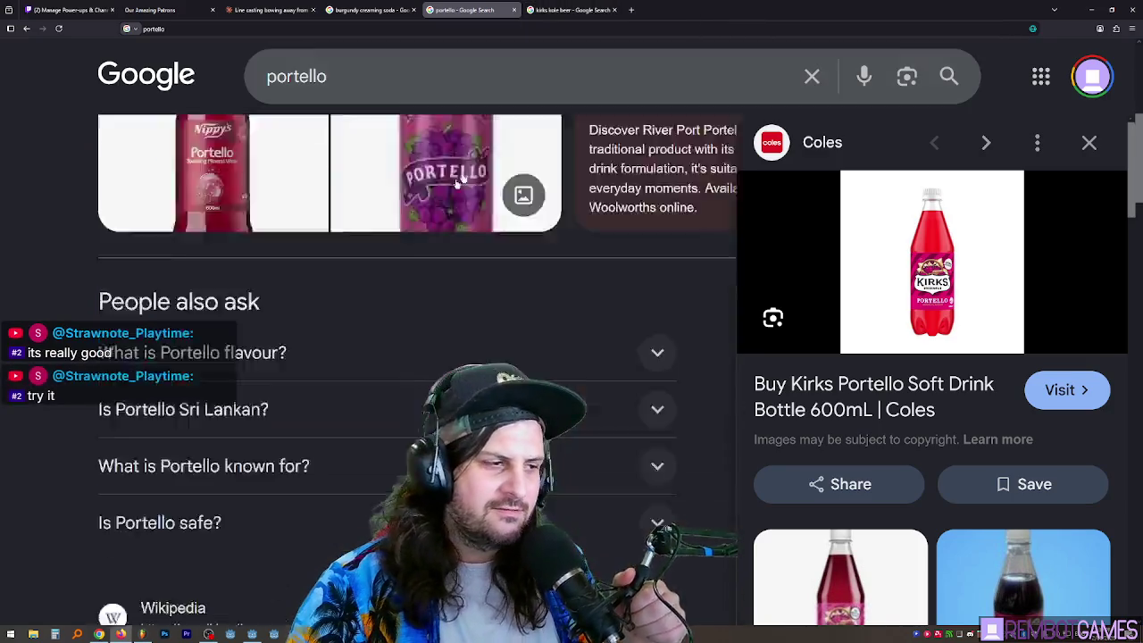
scroll(461, 199, "up", 3)
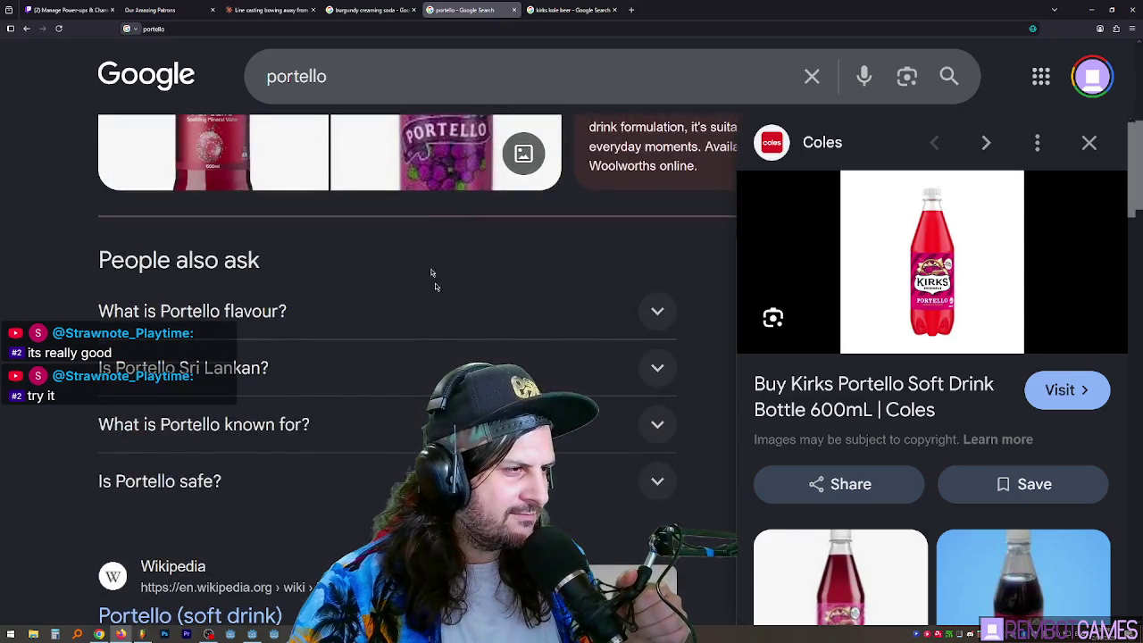
left_click(451, 308)
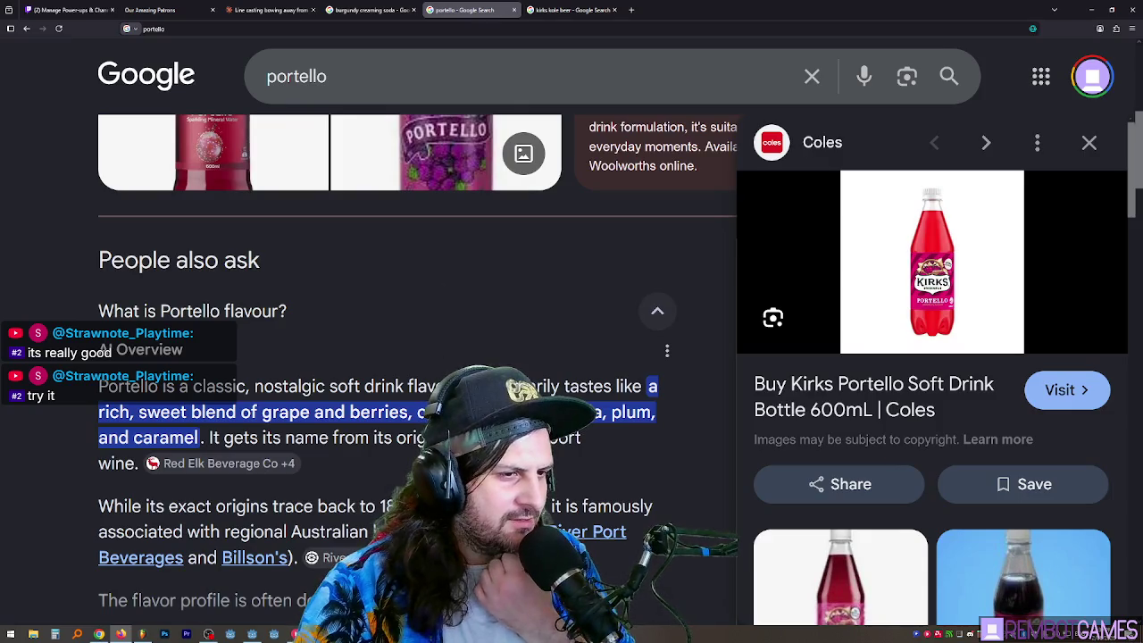
mouse_move(660, 411)
left_mouse_down()
mouse_move(172, 444)
mouse_move(134, 468)
mouse_move(125, 448)
mouse_move(161, 480)
mouse_move(114, 469)
left_mouse_up()
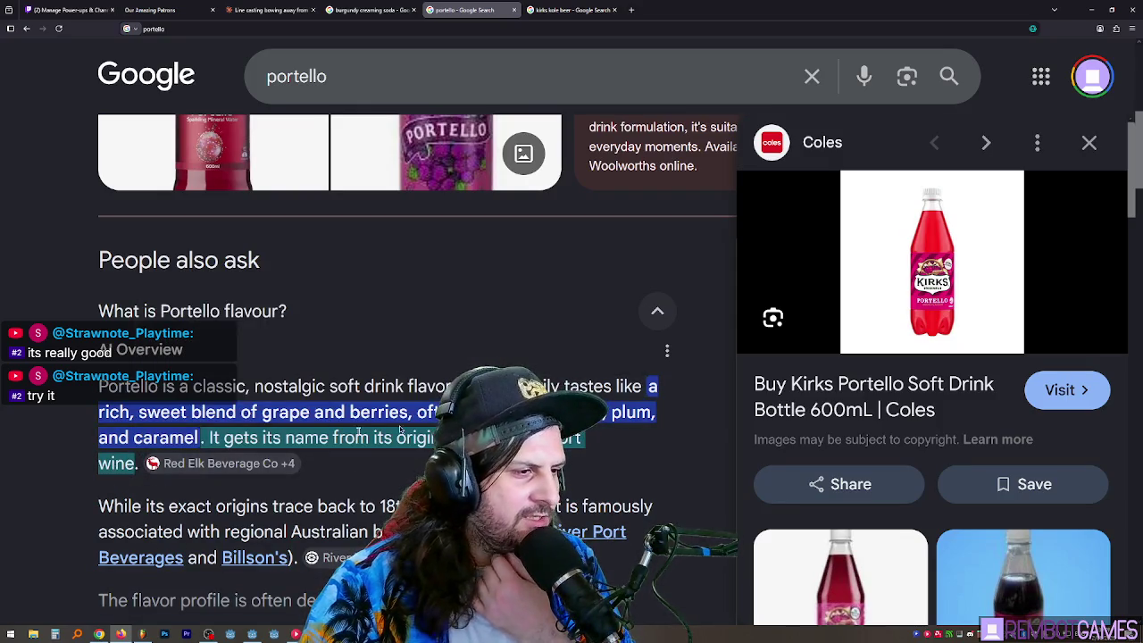
left_click_drag(399, 431, 200, 438)
- Switch to the 'kirks kole beer' image results tab
scroll(401, 384, "up", 5)
scroll(455, 327, "down", 3)
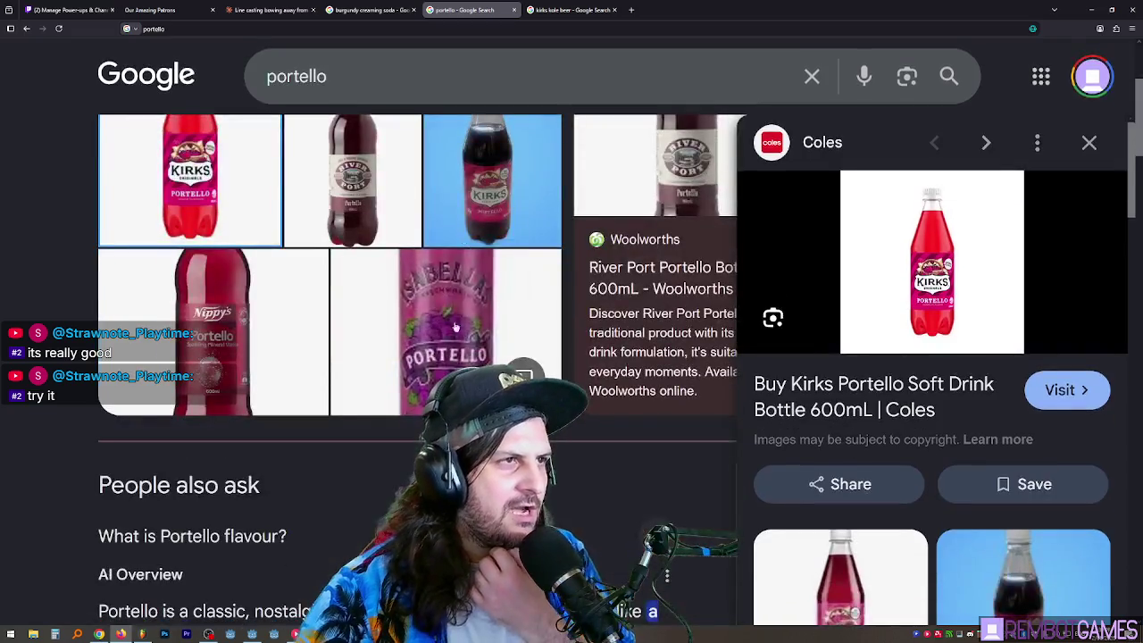
left_click(564, 10)
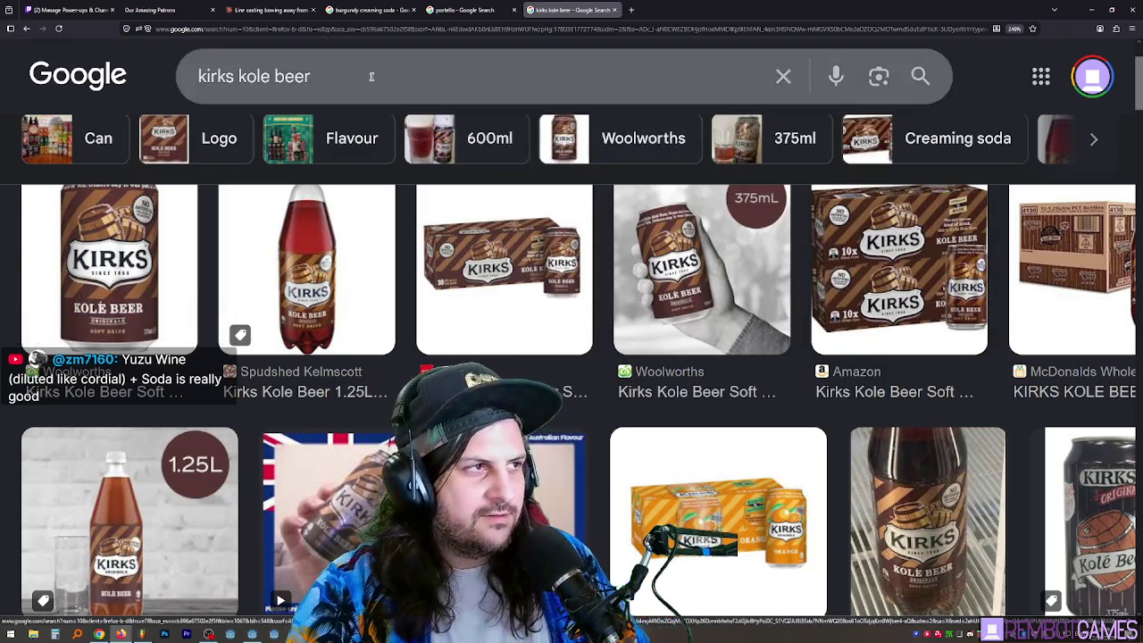
- Hide the browser to show the game, then bring back the yuza wine results and scroll to Popular products
key("alt+Tab")
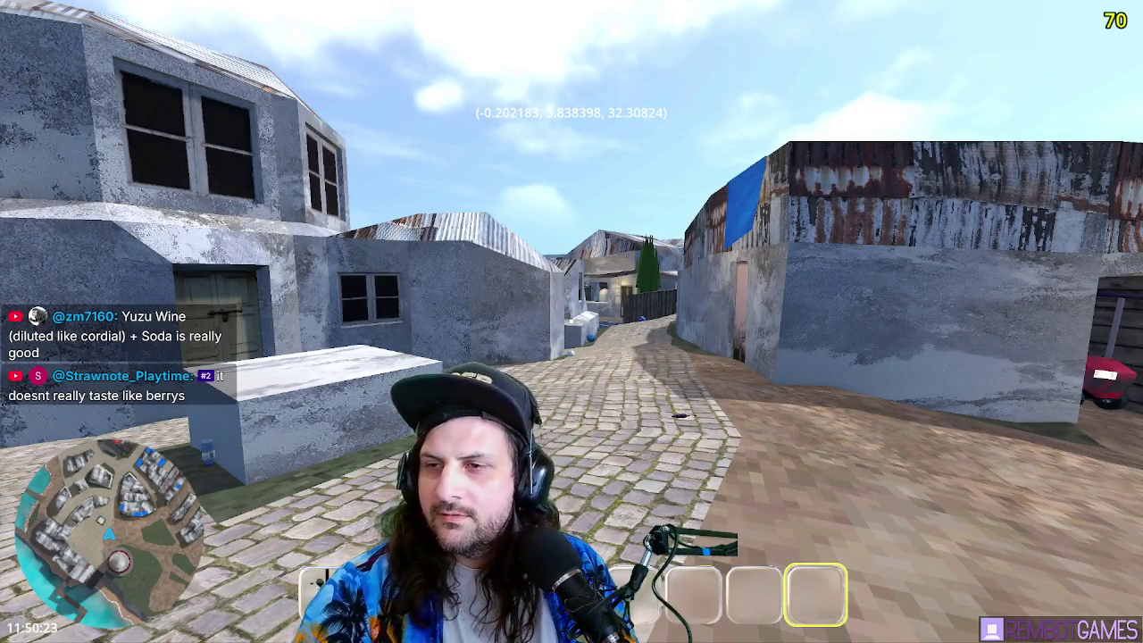
key("alt+Tab")
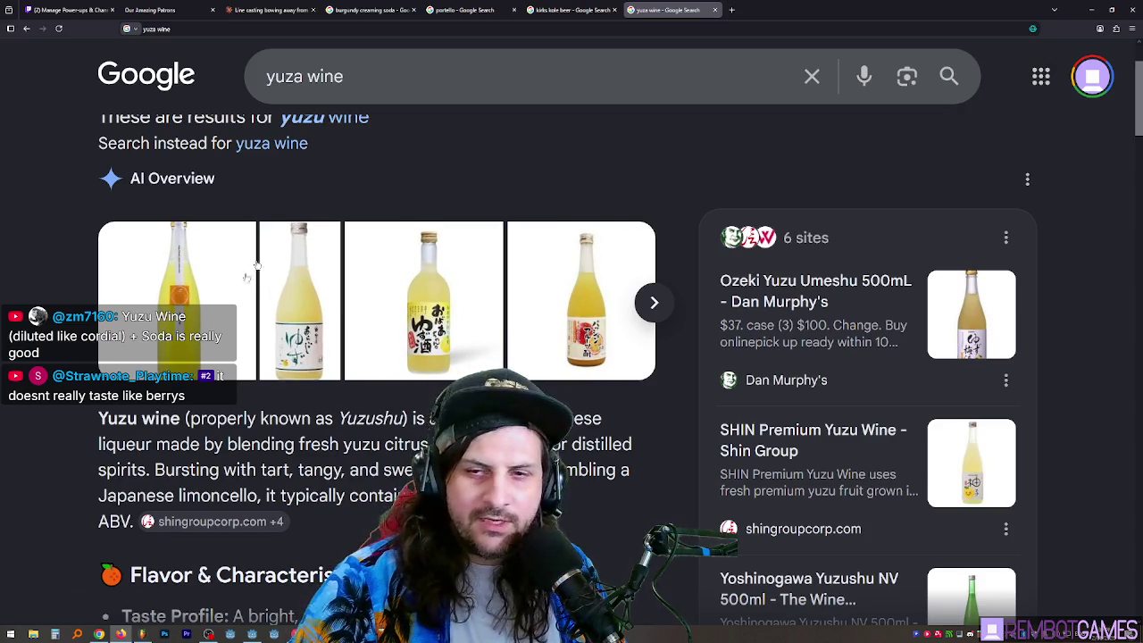
left_click(304, 76)
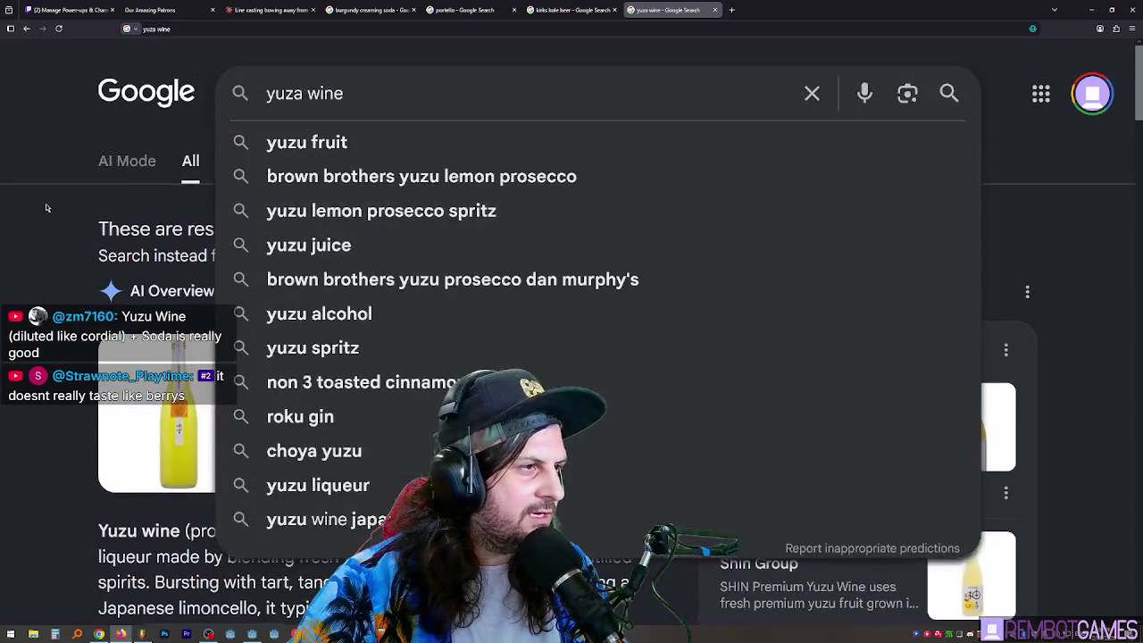
left_click(134, 308)
scroll(85, 278, "down", 8)
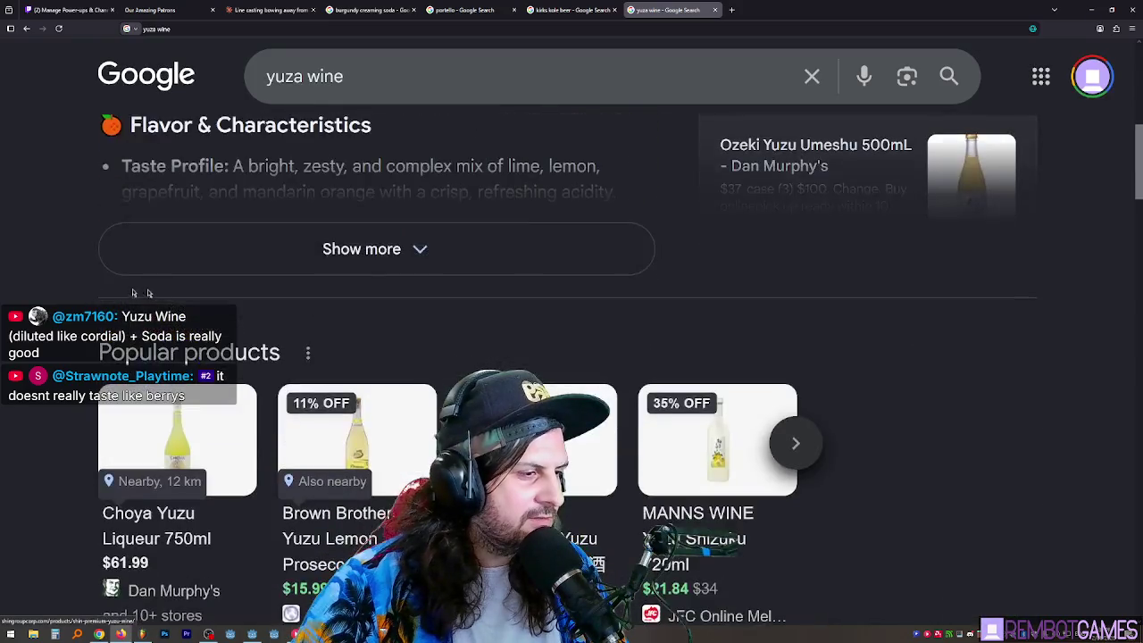
scroll(86, 277, "up", 3)
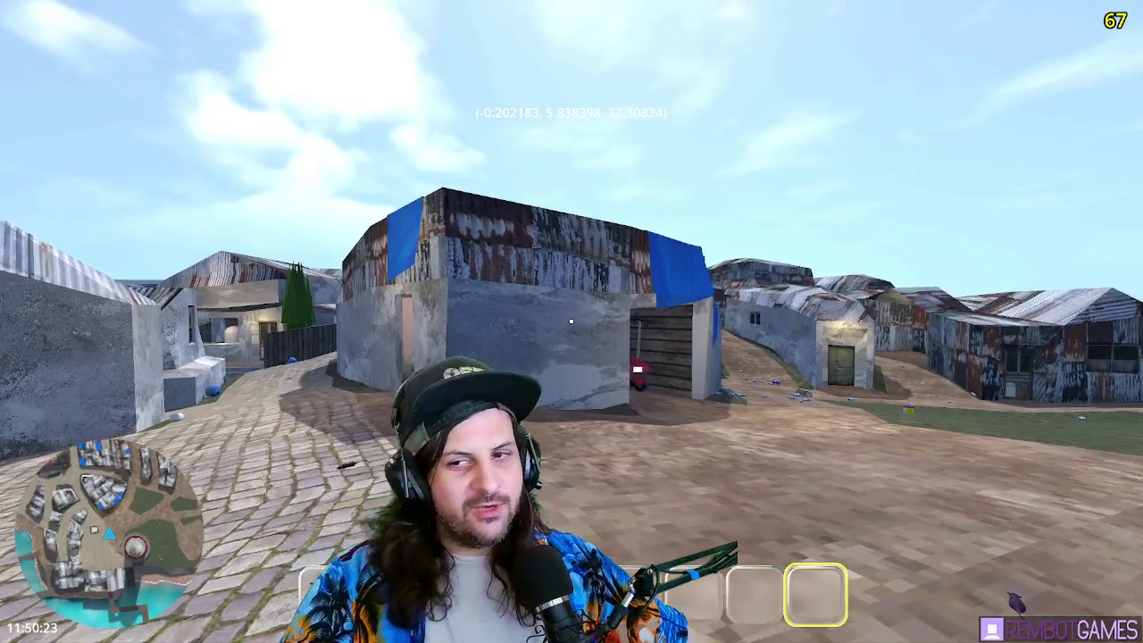
- Walk forward into the town alley in the island game
key("w")
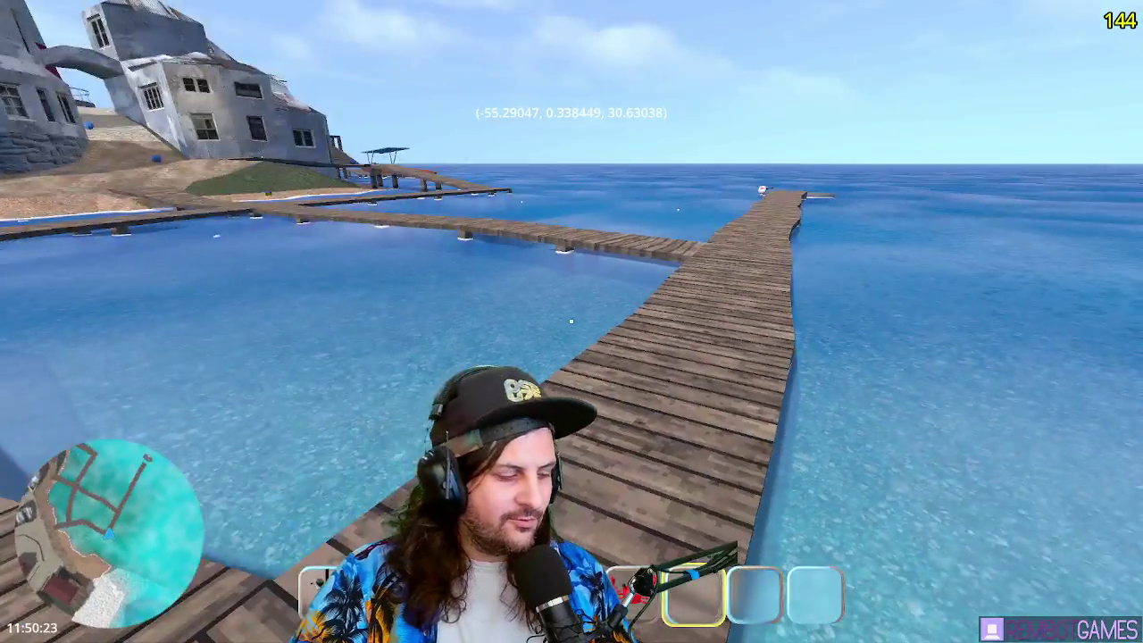
- Walk out along the pier to the platform at its end
key("w")
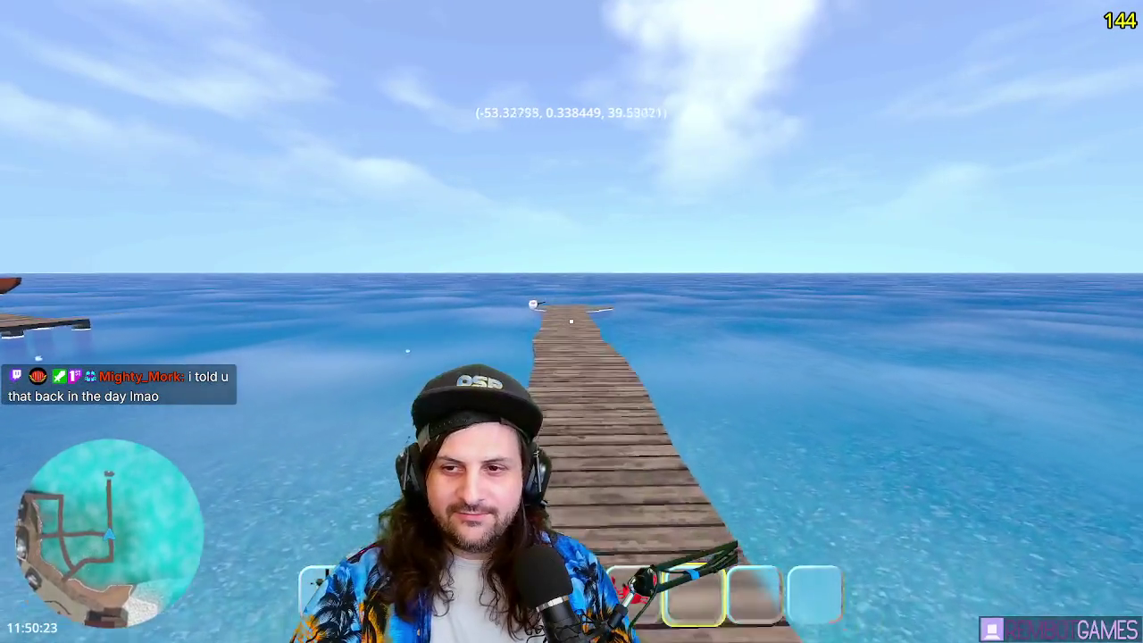
key("w")
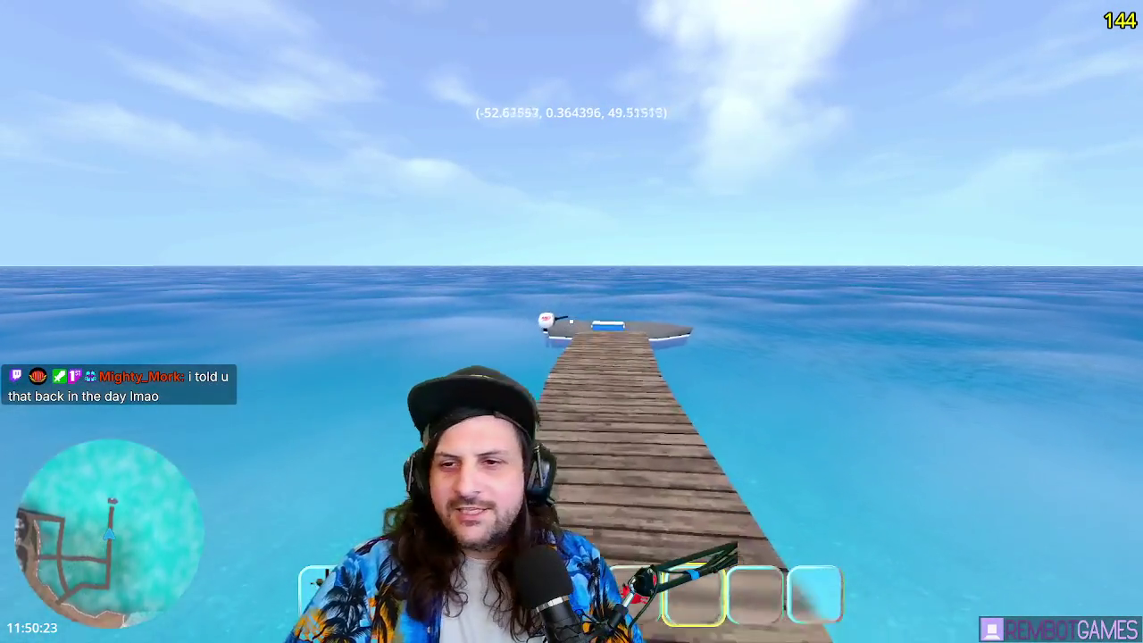
key("w")
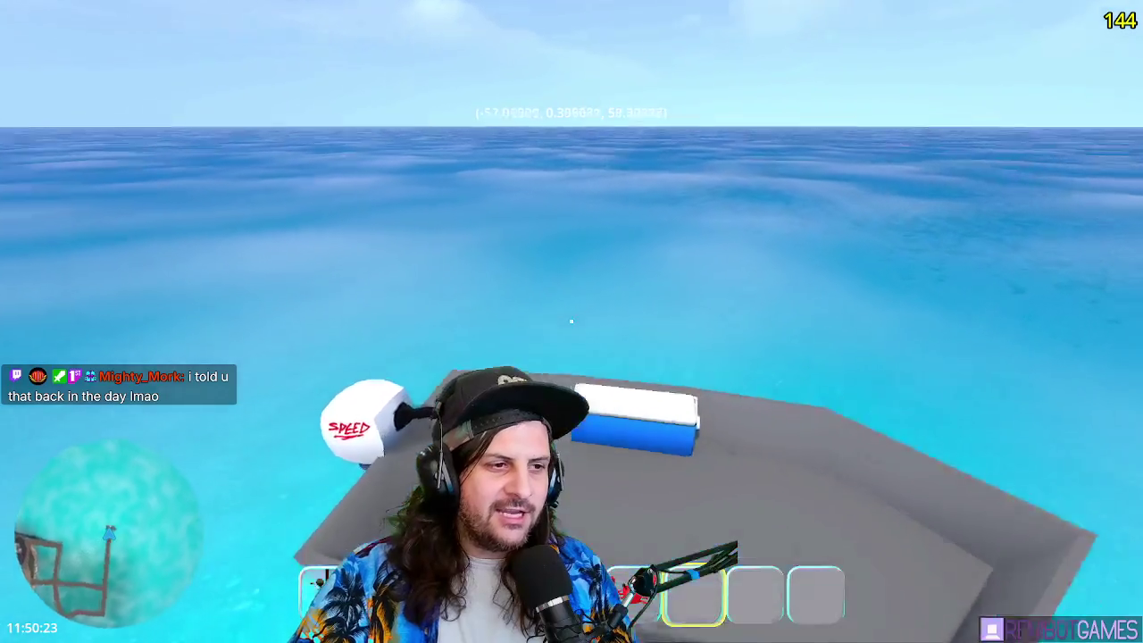
- Steer the boat along the shoreline and equip the fishing rod in hotbar slot 1
key("w")
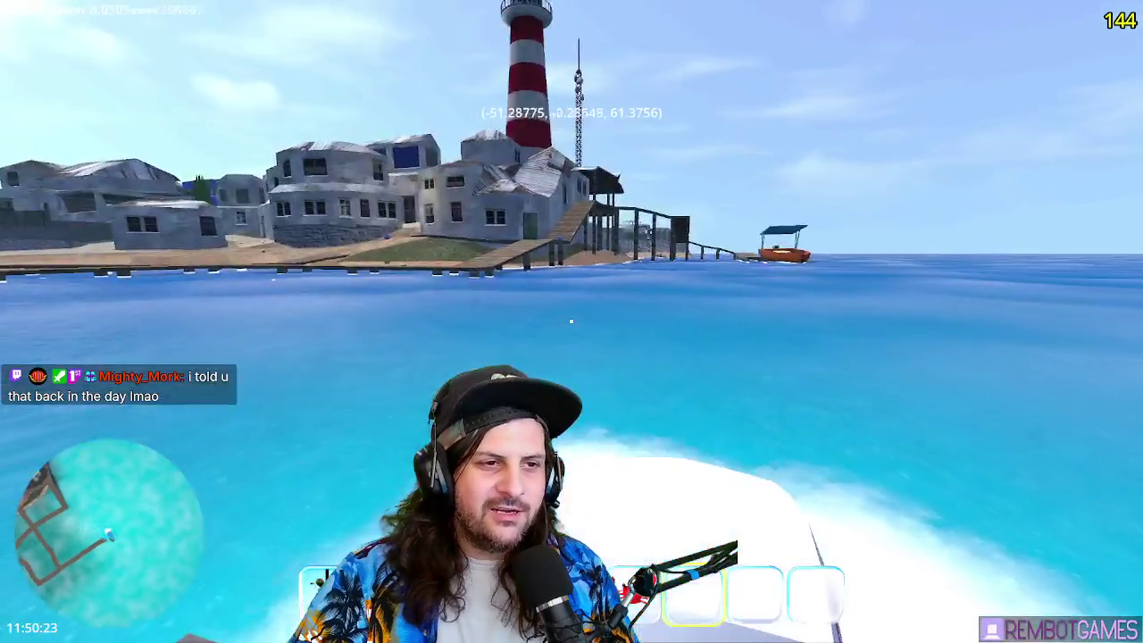
key("w")
scroll(571, 321, "down", 1)
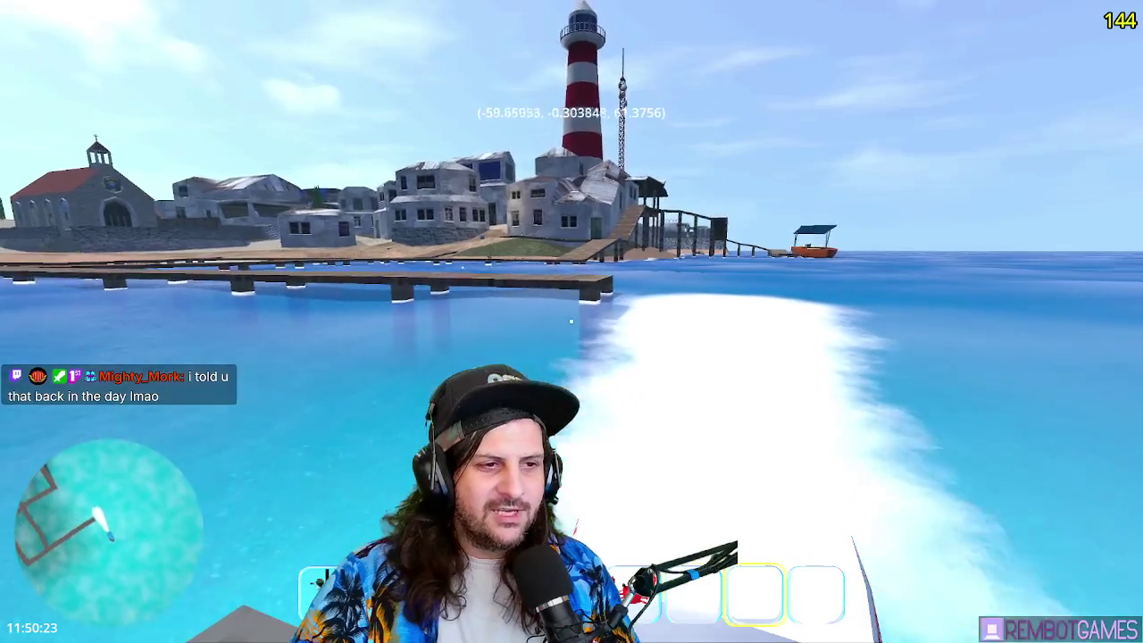
key("1")
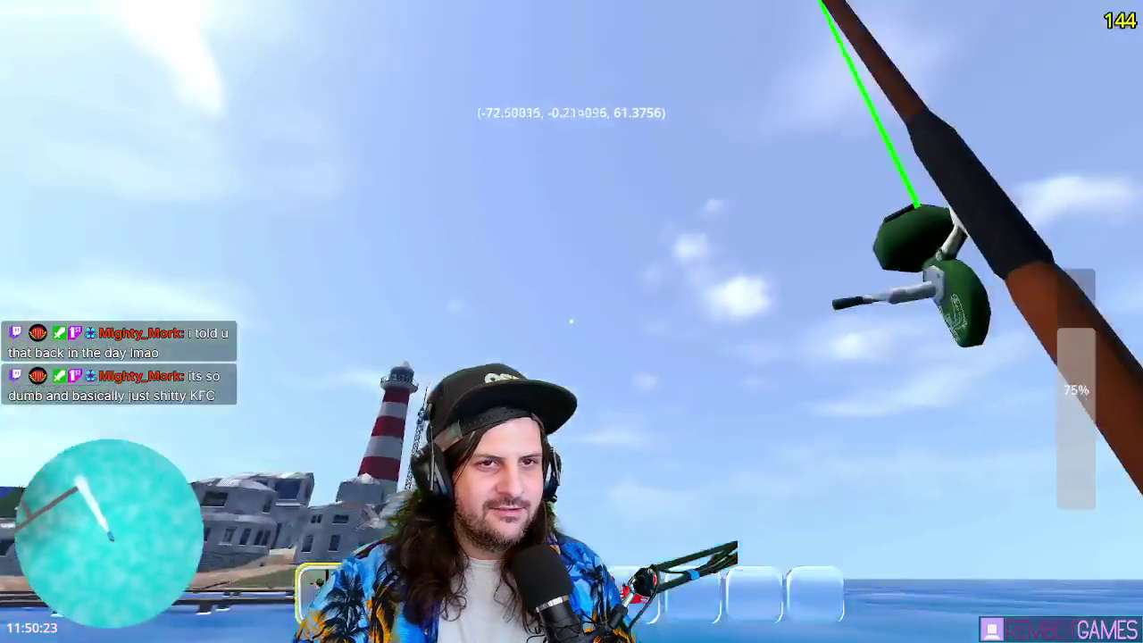
scroll(571, 320, "up", 1)
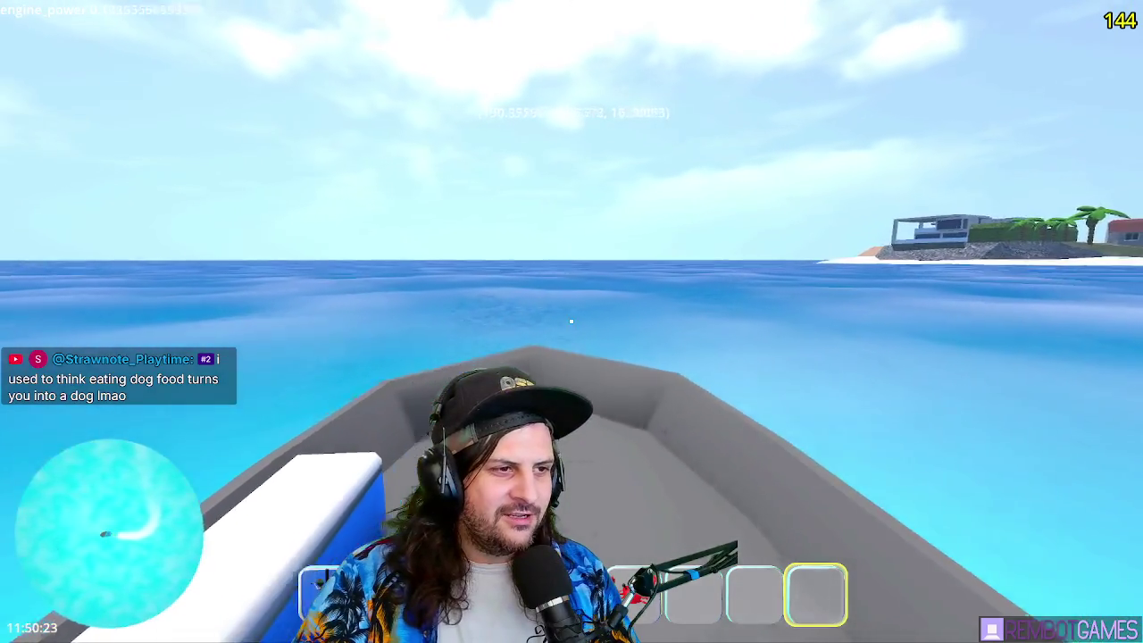
- Drive the boat to the fish school, equip the rod with 1, cast, then stop the game with F8
key("w")
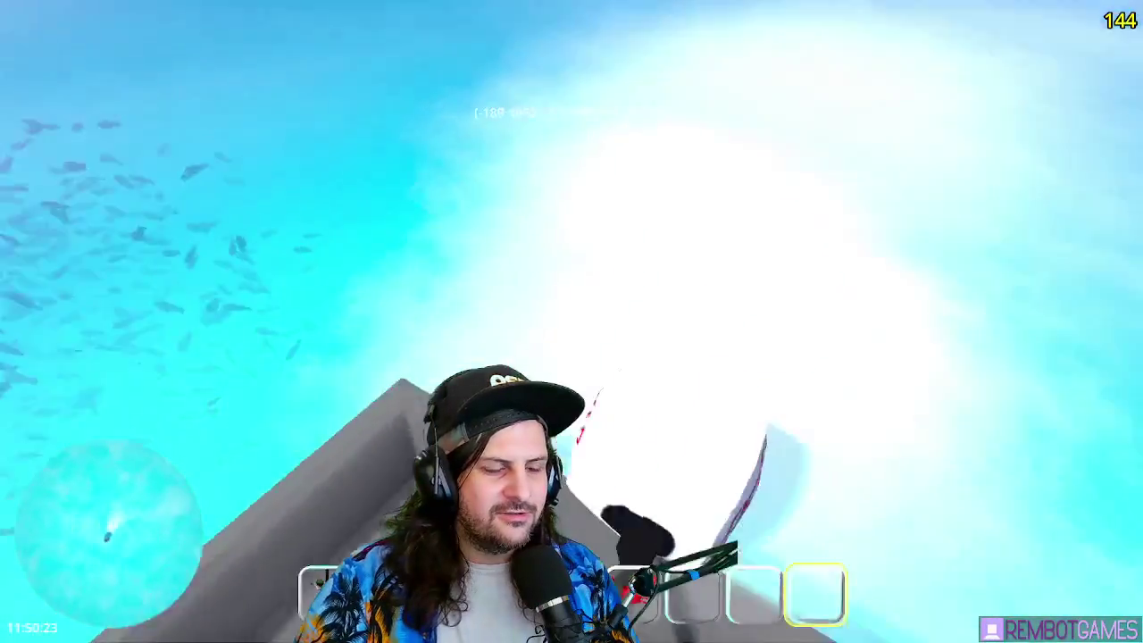
key("1")
left_click(572, 321)
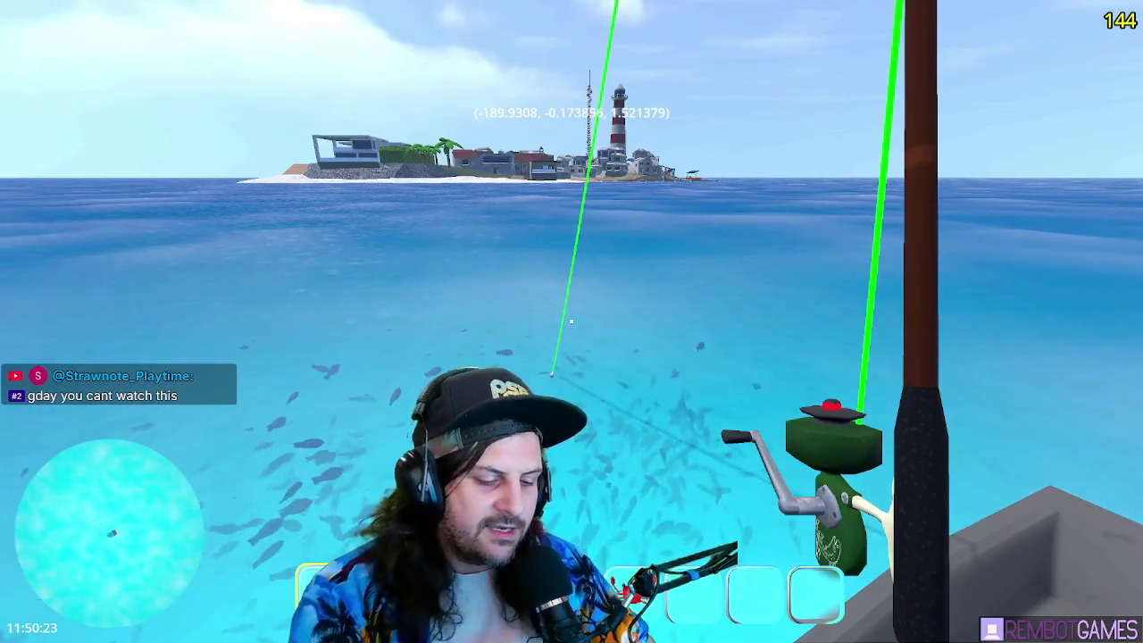
key("F8")
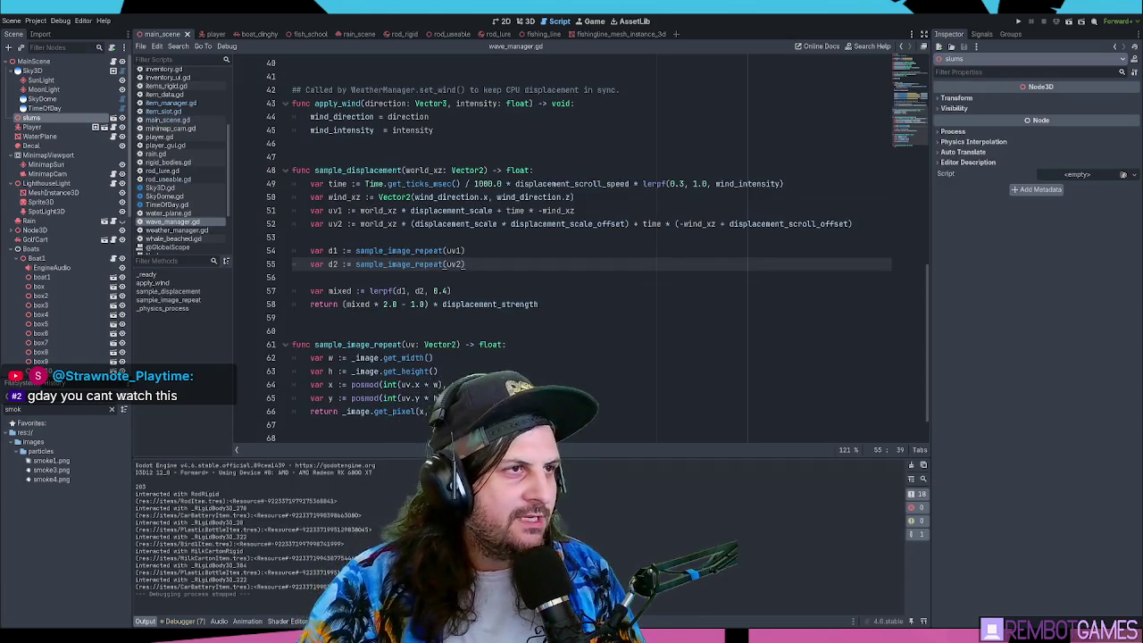
- Show the rod_lure scene in 3D, zoomed in and orbited around the RodLure ball
left_click(488, 34)
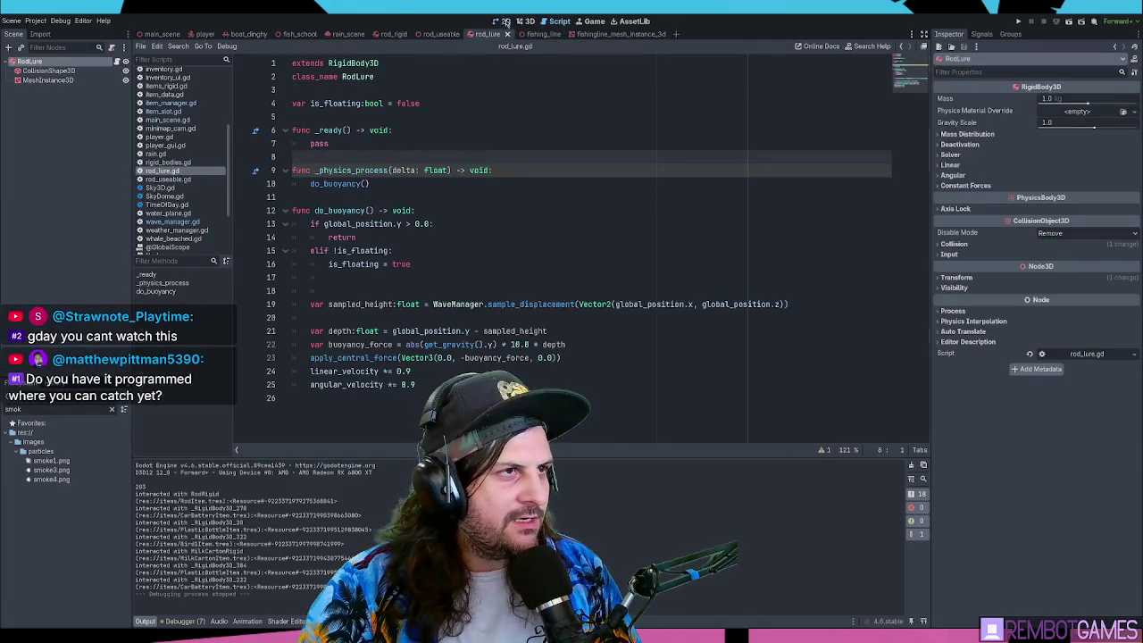
left_click(525, 21)
scroll(530, 259, "up", 3)
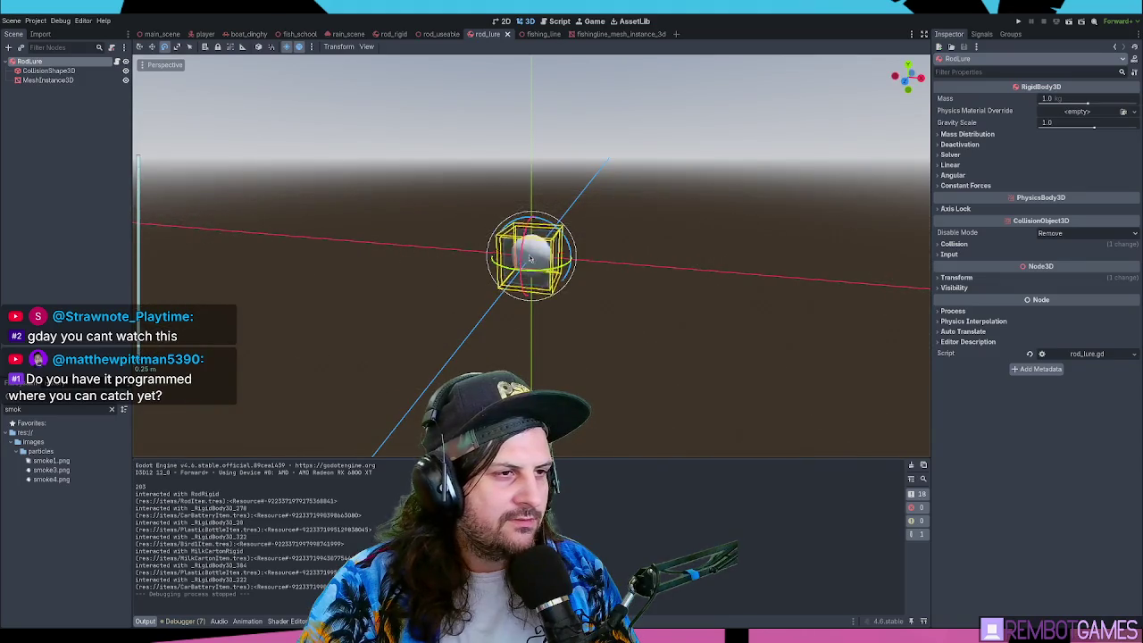
mouse_move(530, 259)
left_mouse_down()
mouse_move(658, 247)
mouse_move(642, 280)
left_mouse_up()
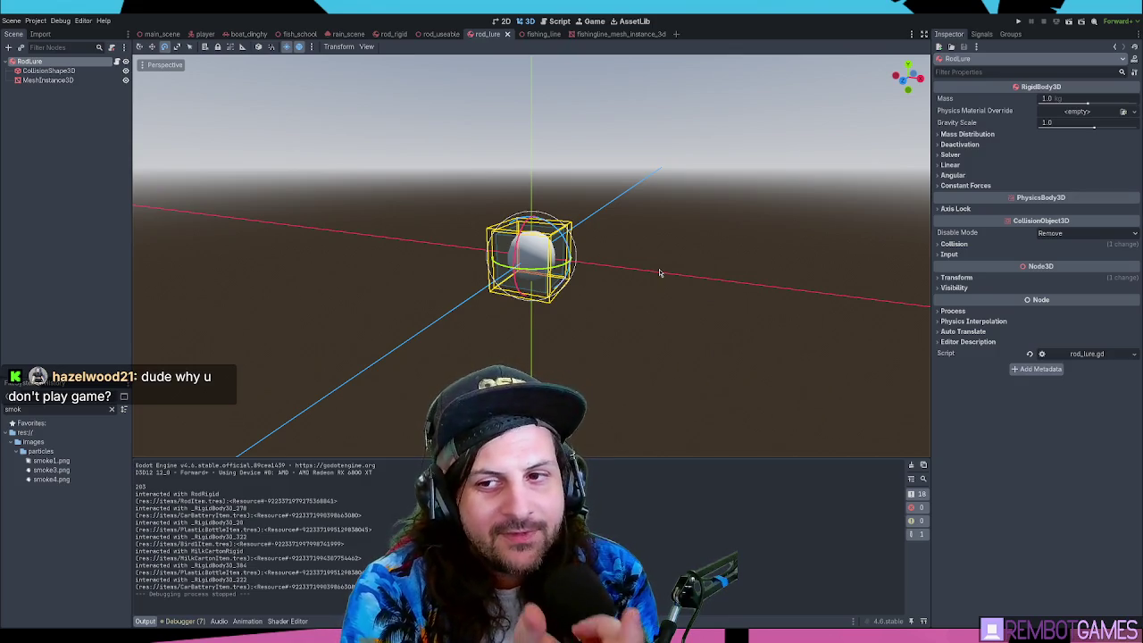
key("F5")
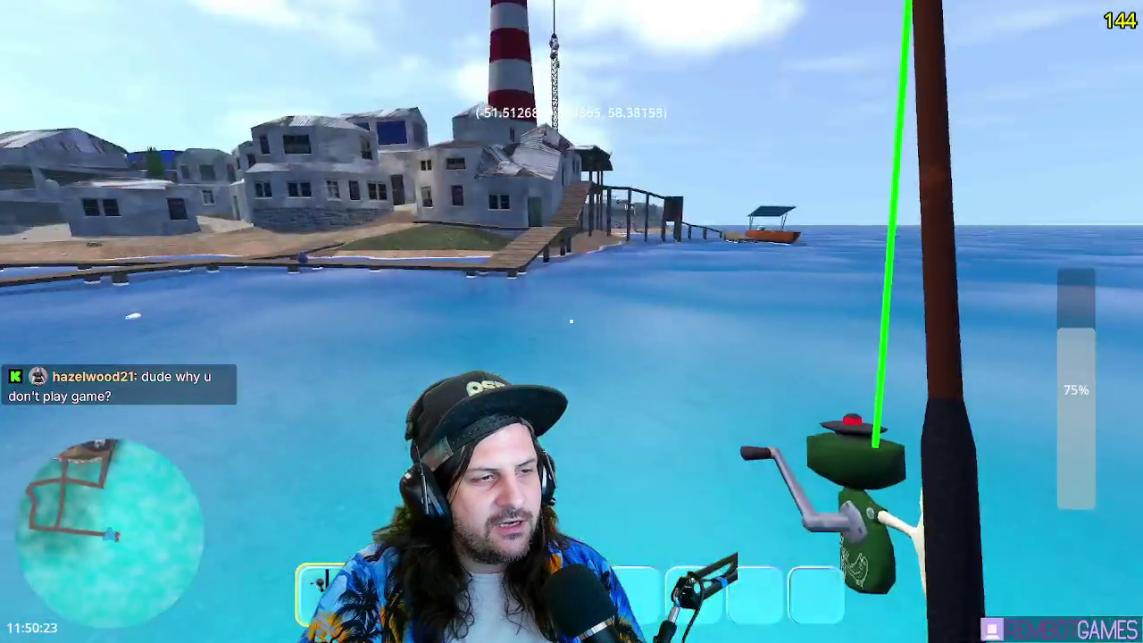
key("w")
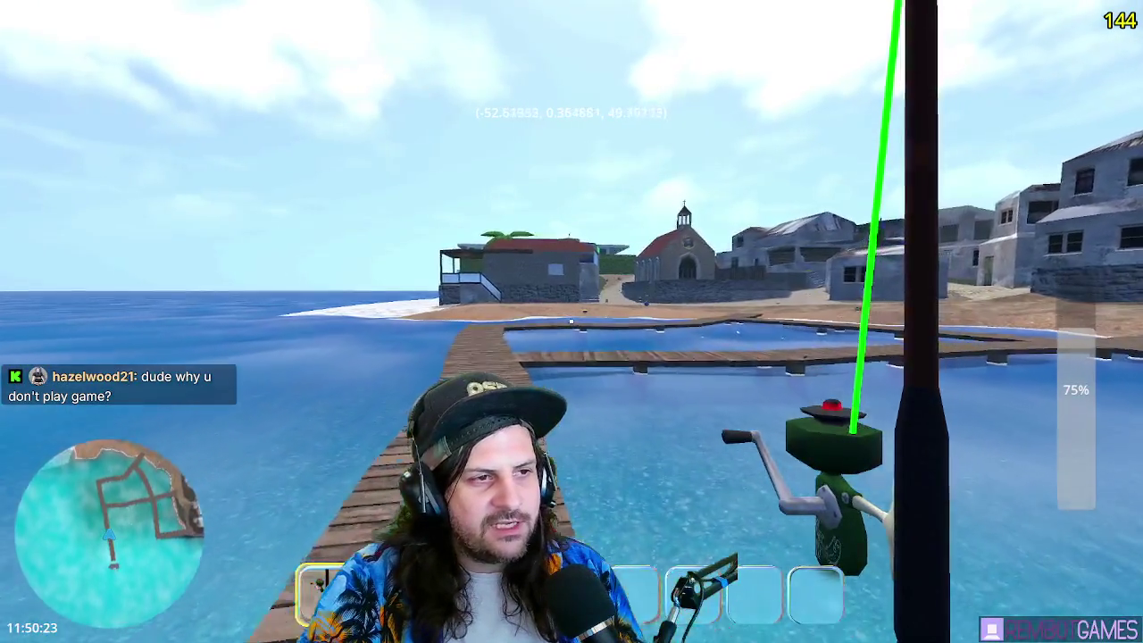
key("w")
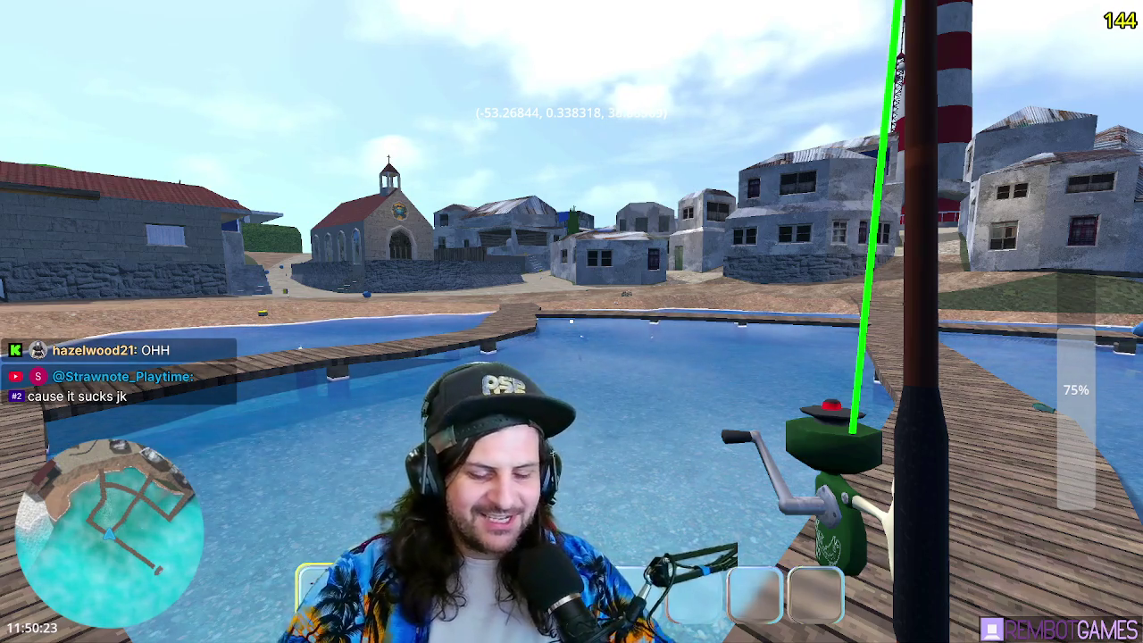
key("F8")
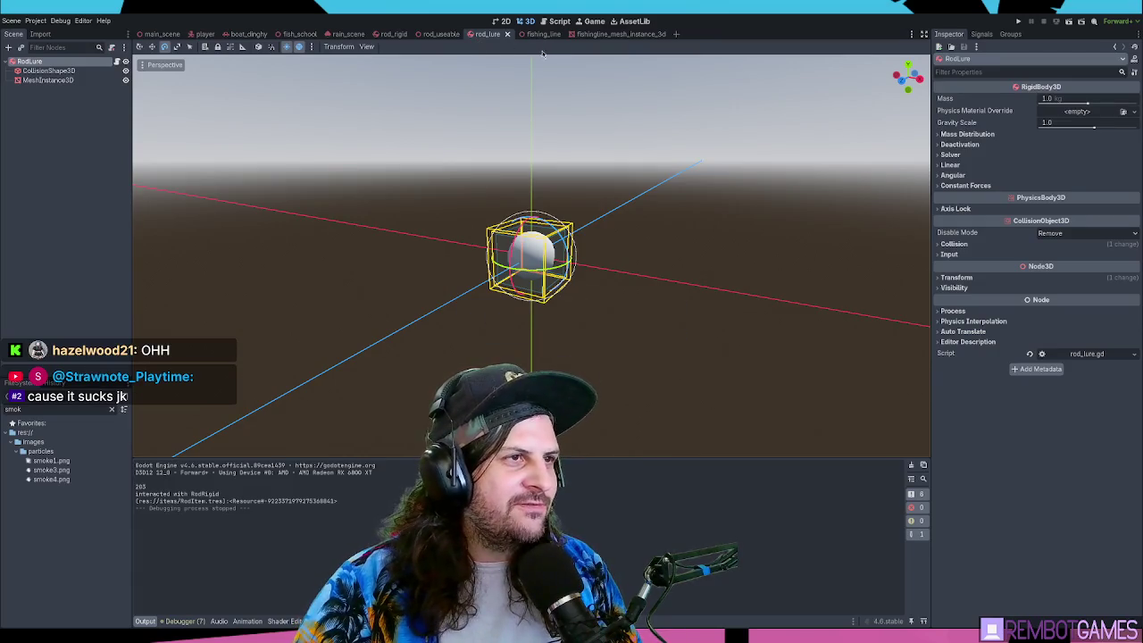
- Open the fish_school scene and zoom in and out to inspect the fish box
left_click(286, 34)
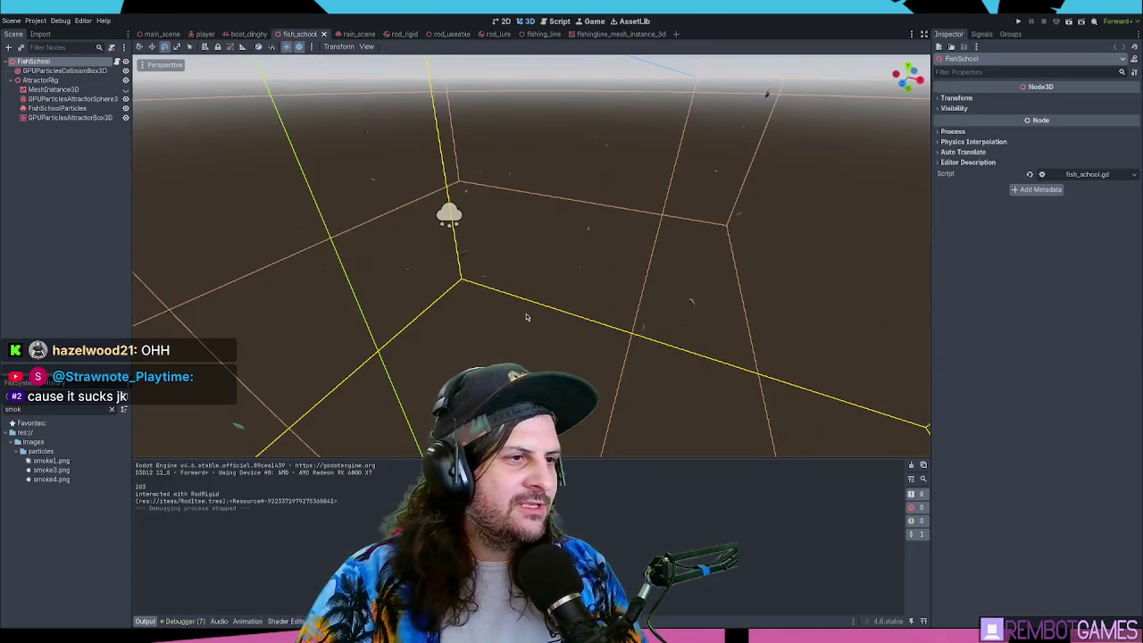
scroll(540, 273, "down", 5)
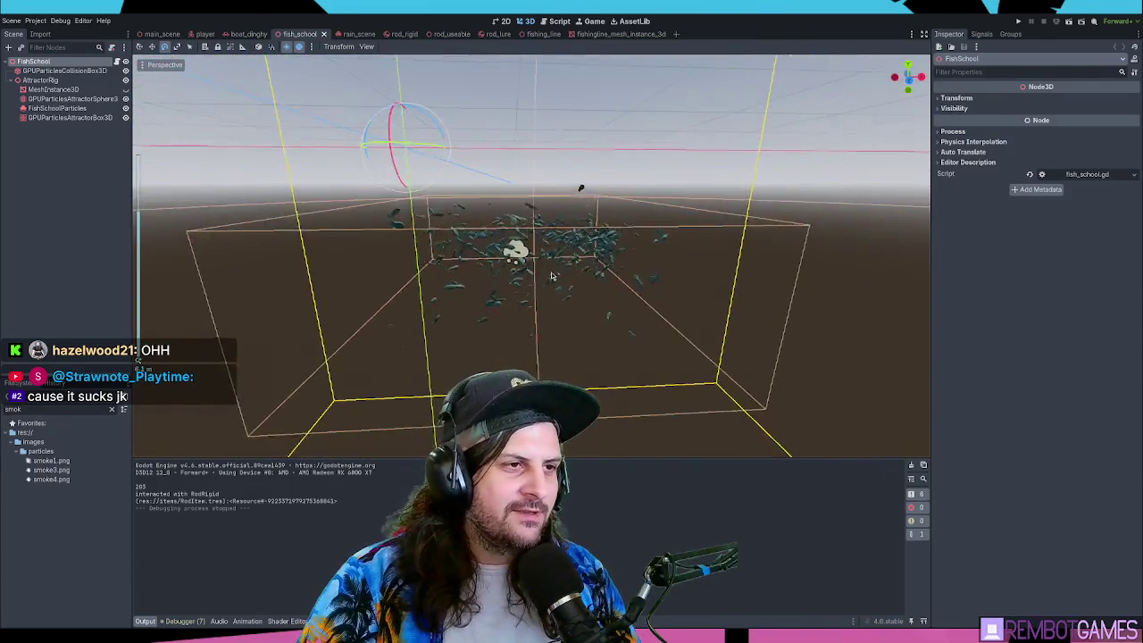
scroll(565, 266, "up", 5)
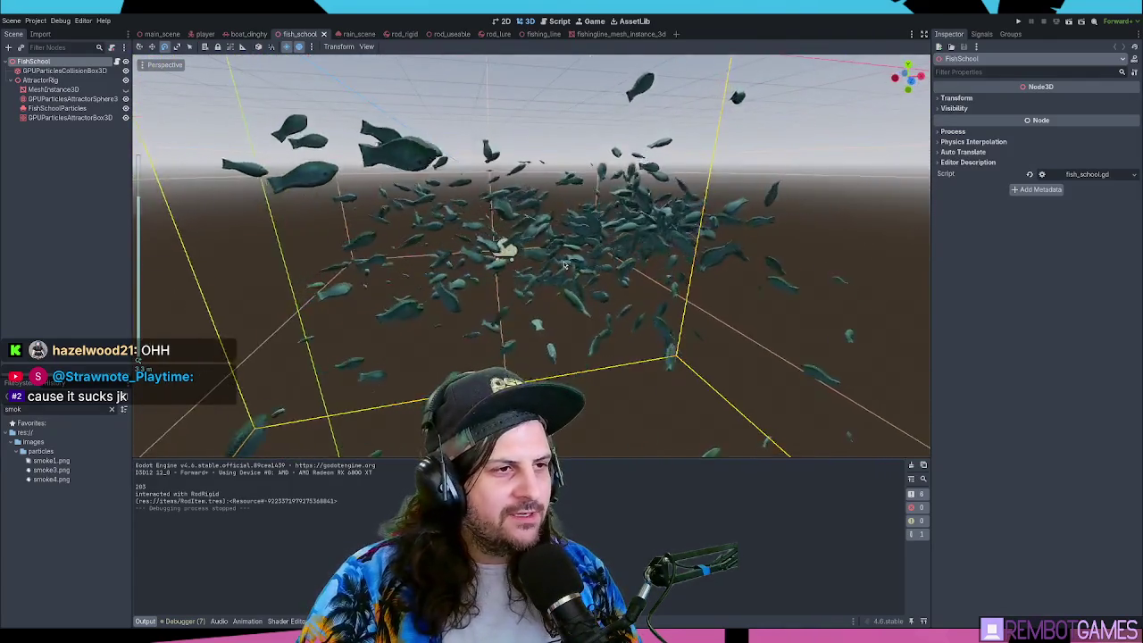
scroll(564, 265, "down", 5)
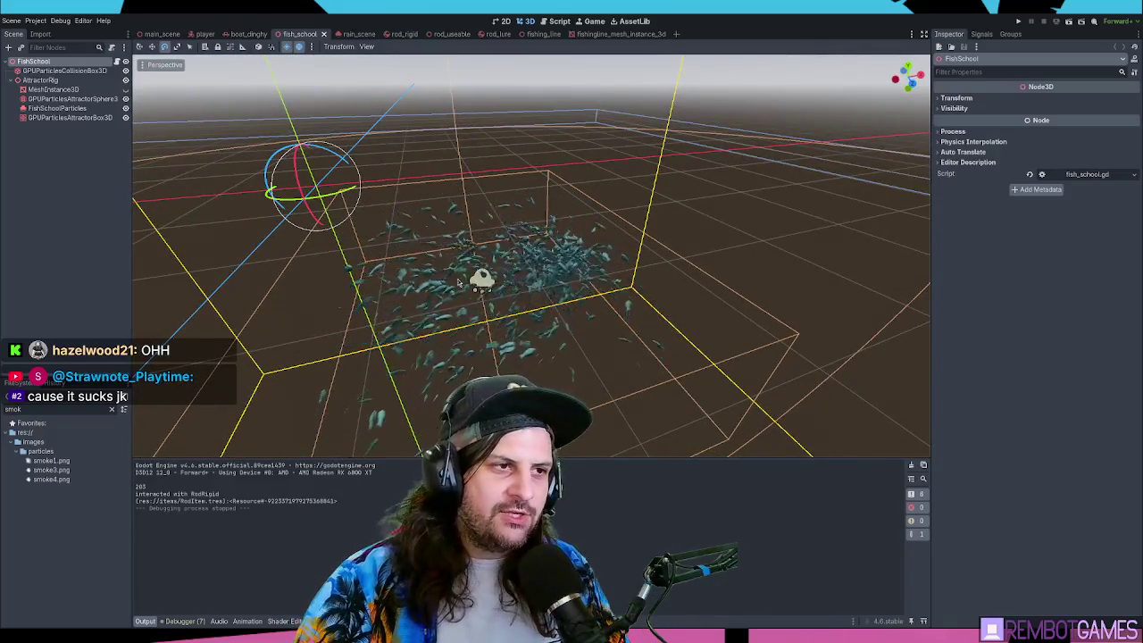
scroll(521, 300, "up", 5)
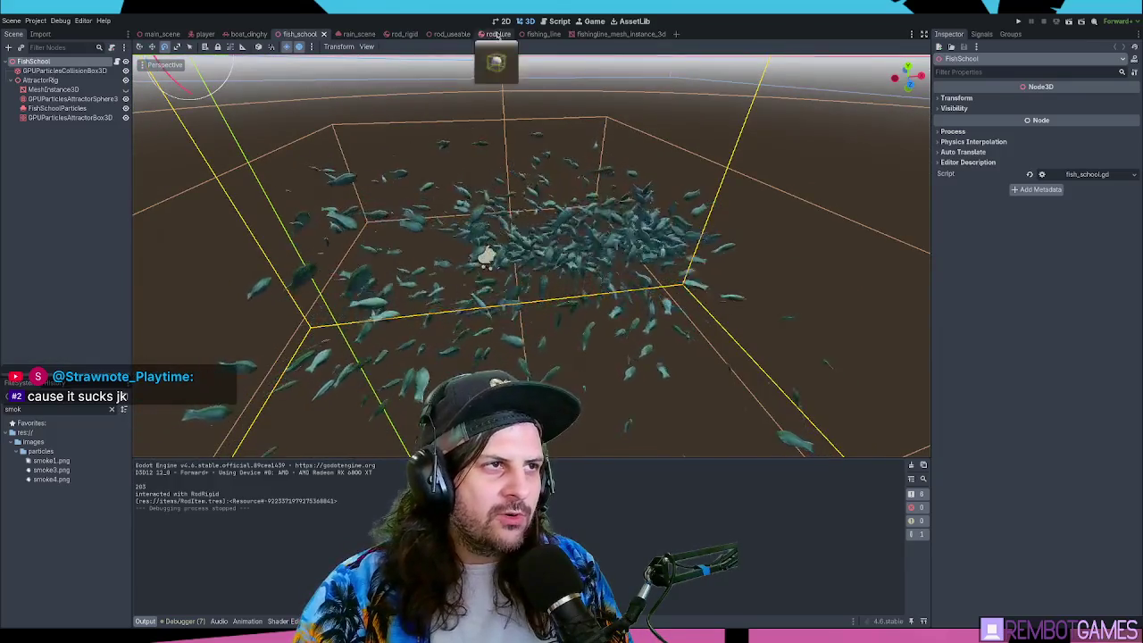
- Orbit around the RodLure in the rod_lure scene, then switch to the rain_scene
left_click(497, 34)
mouse_move(563, 325)
left_mouse_down()
mouse_move(586, 234)
mouse_move(561, 253)
left_mouse_up()
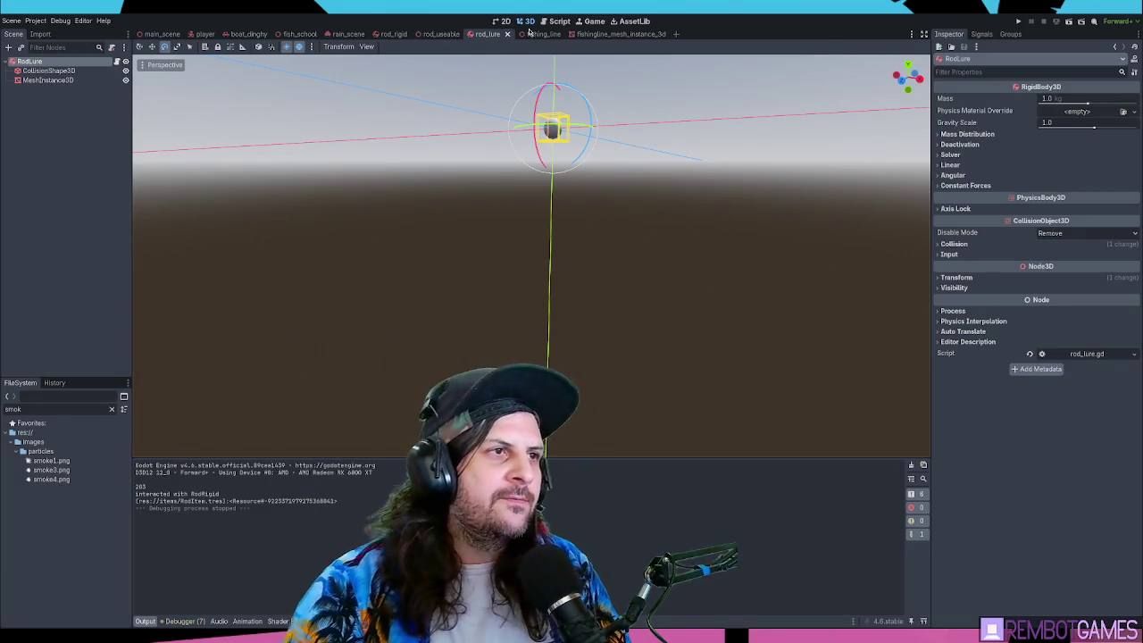
left_click(346, 34)
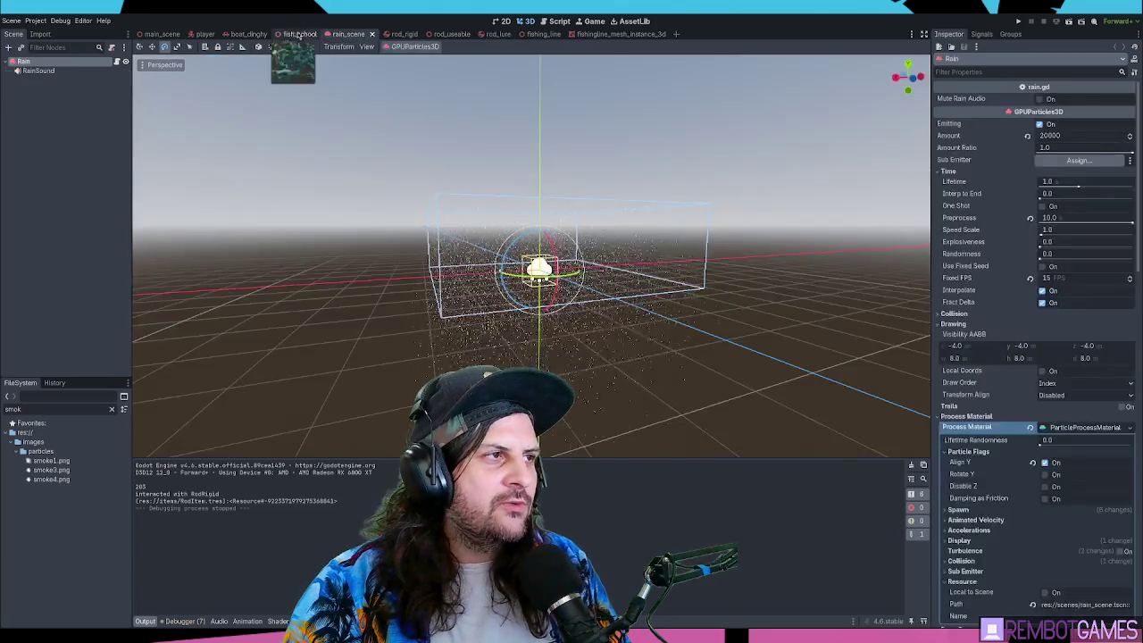
- Switch back to the fish_school scene tab
left_click(300, 34)
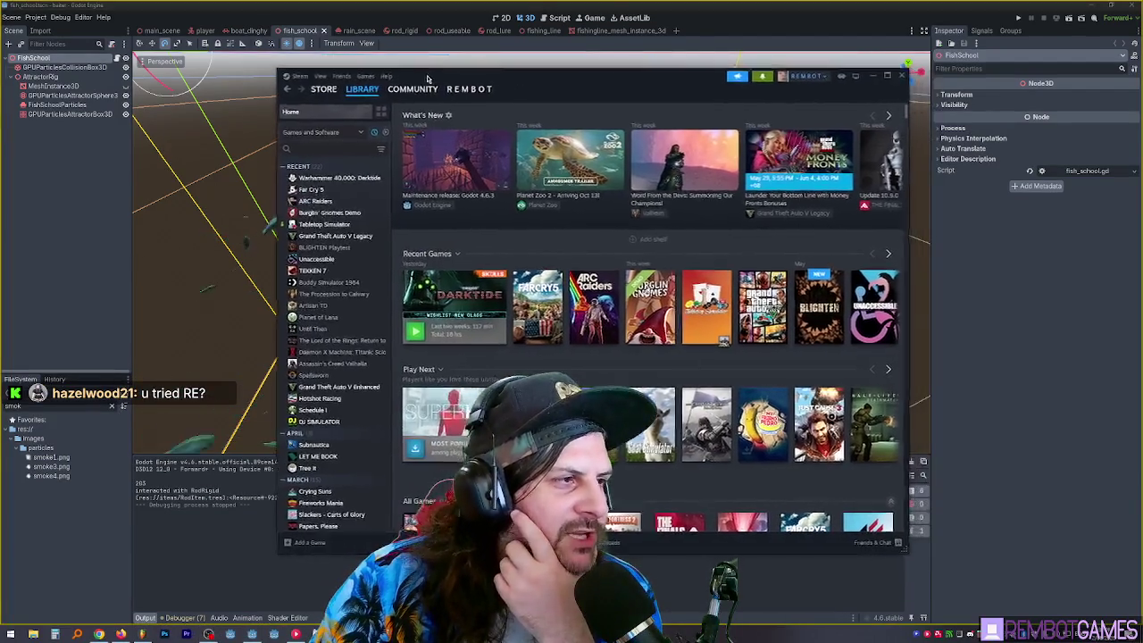
- Widen the Steam game list and browse the Darktide, Far Cry 5 and ARC Raiders pages
left_click_drag(389, 184, 398, 184)
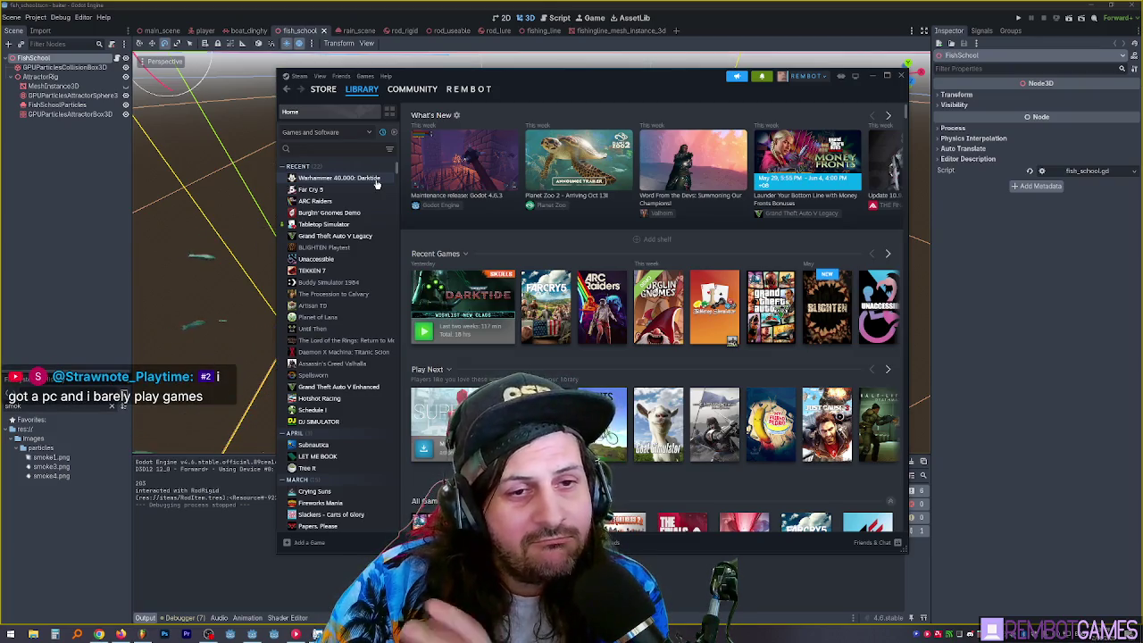
left_click(372, 179)
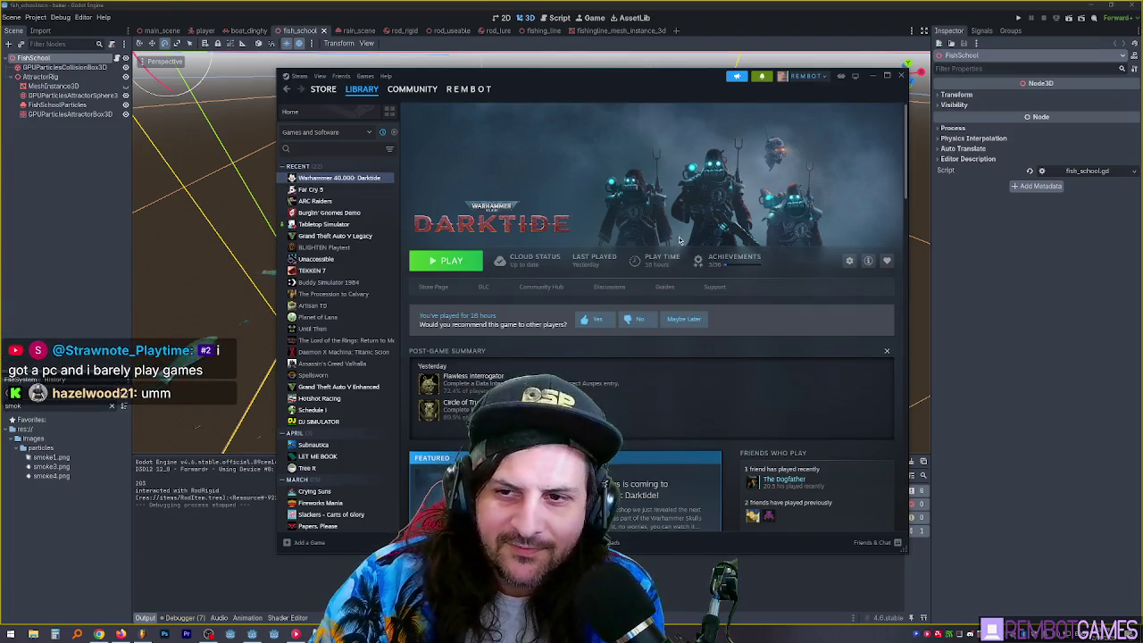
left_click(346, 190)
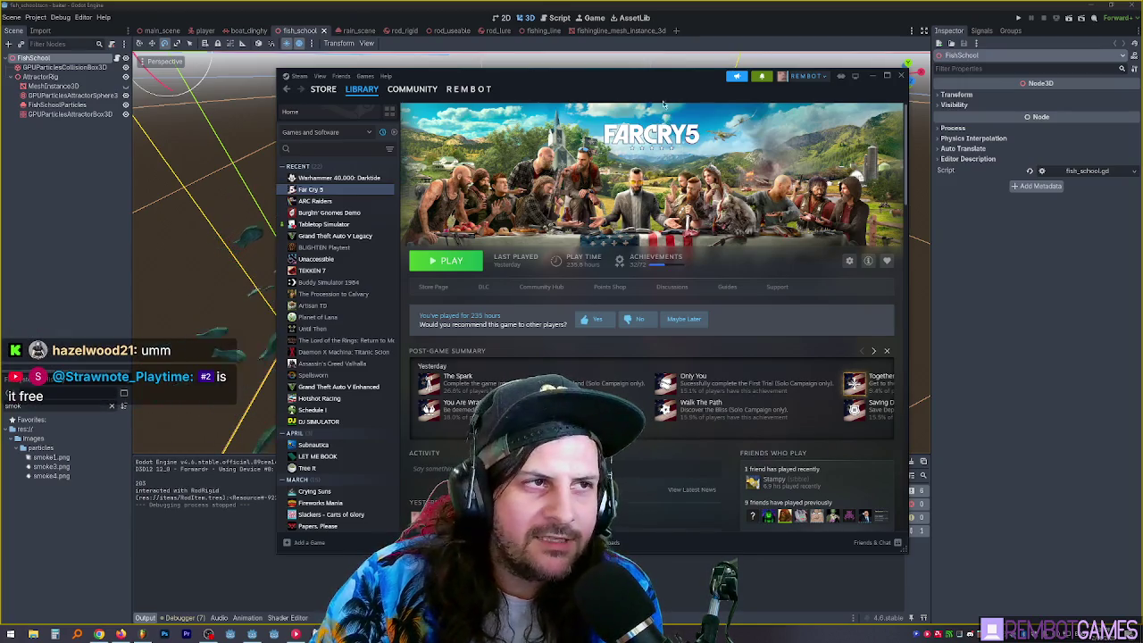
mouse_move(654, 91)
left_mouse_down()
mouse_move(686, 83)
mouse_move(664, 84)
left_mouse_up()
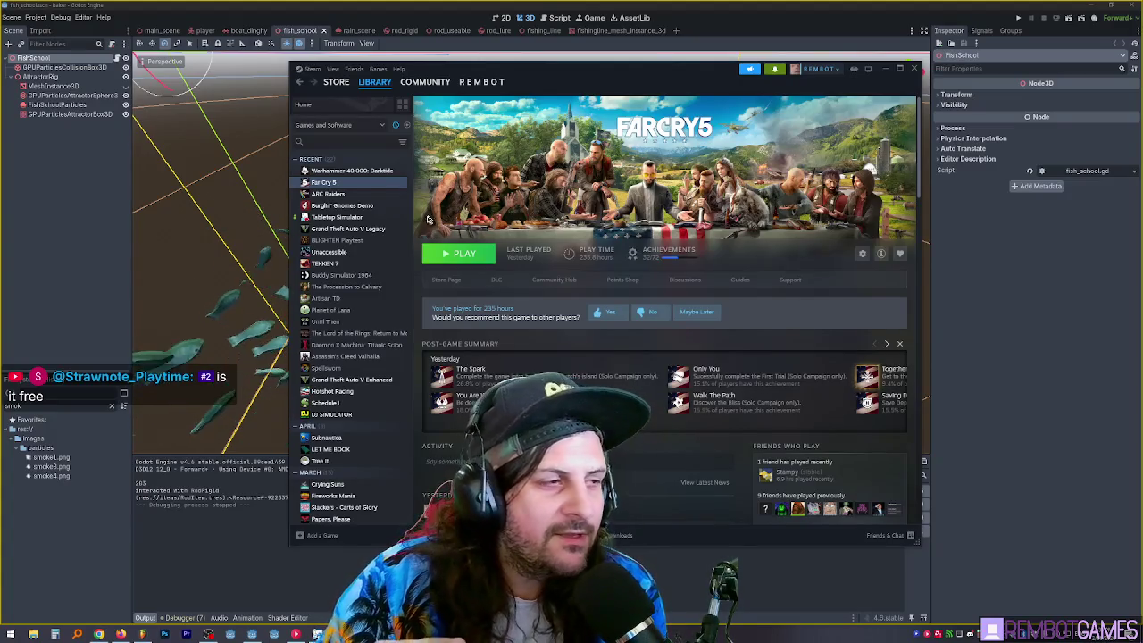
left_click(375, 195)
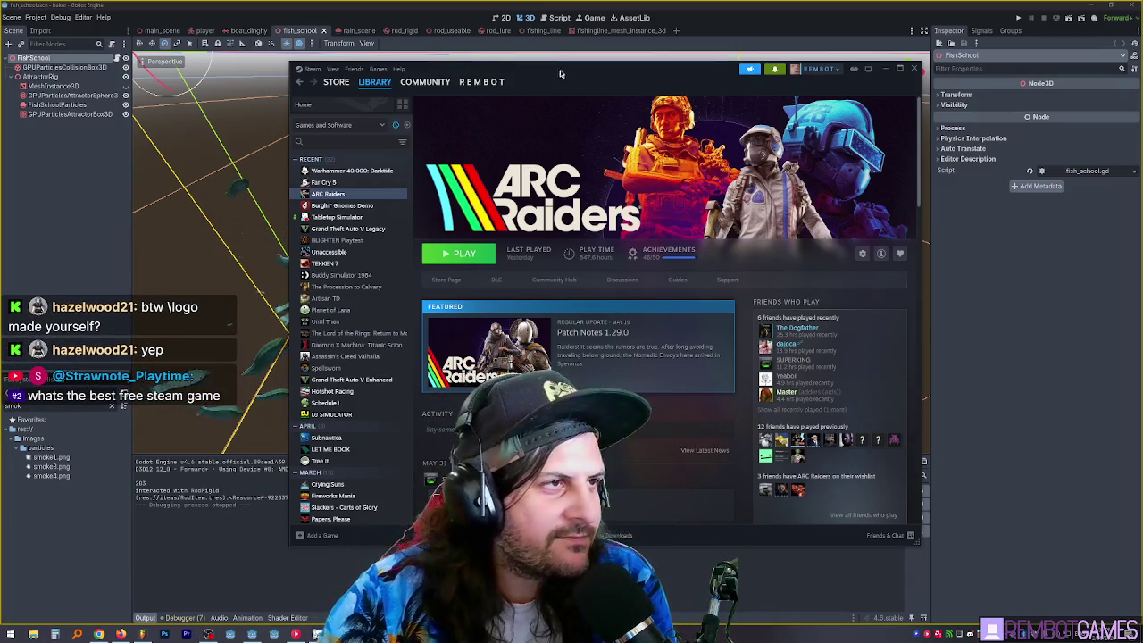
left_click_drag(561, 74, 574, 74)
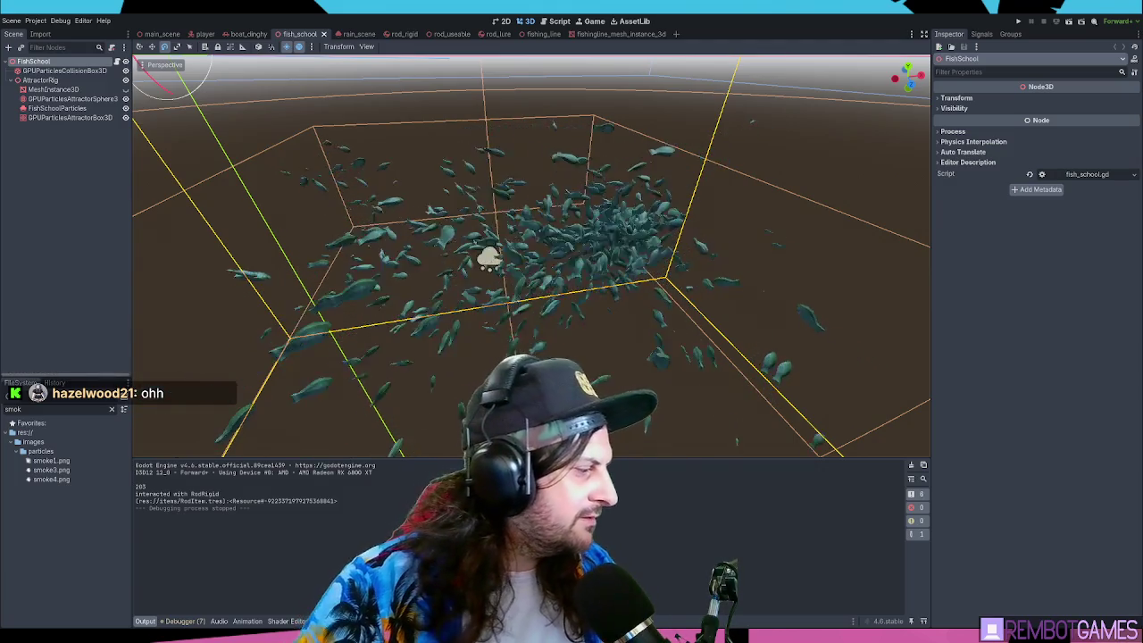
key("alt+Tab")
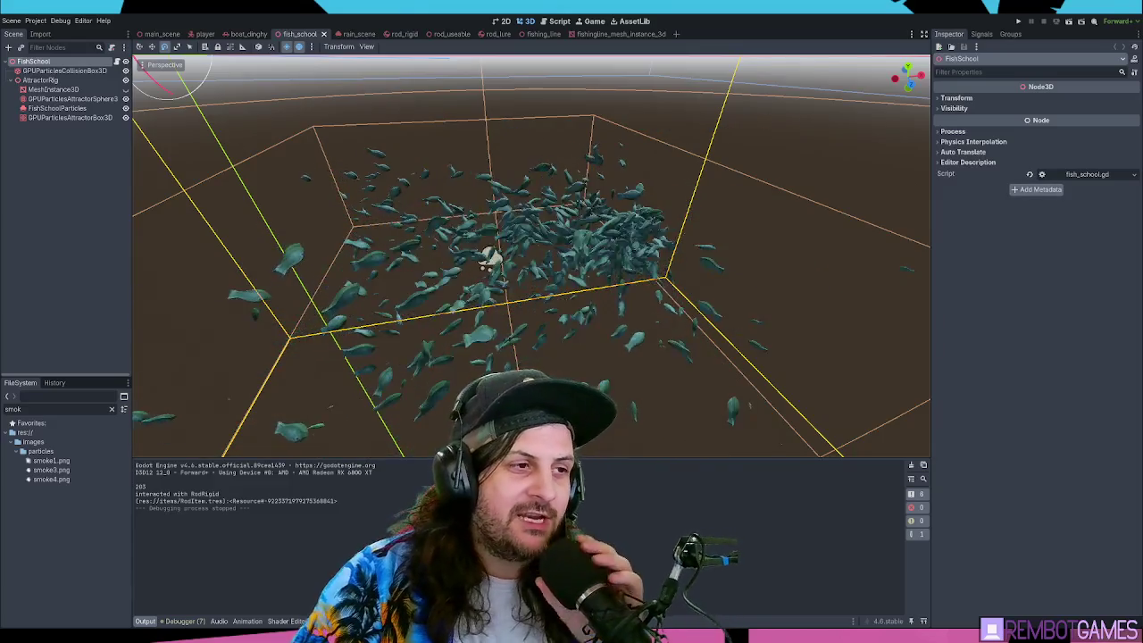
- Orbit and zoom around the fish school, inspect its nodes, and view it from the top
mouse_move(600, 285)
left_mouse_down()
mouse_move(600, 255)
mouse_move(514, 296)
mouse_move(438, 297)
left_mouse_up()
scroll(572, 277, "down", 3)
scroll(554, 294, "up", 2)
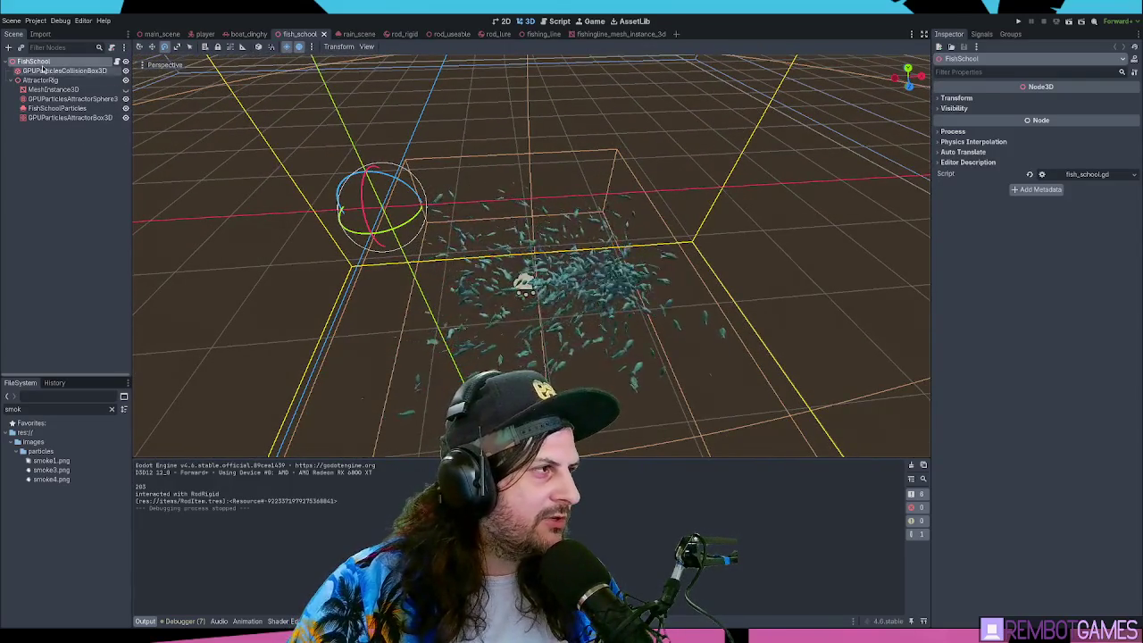
left_click(53, 71)
left_click(41, 80)
left_click(33, 61)
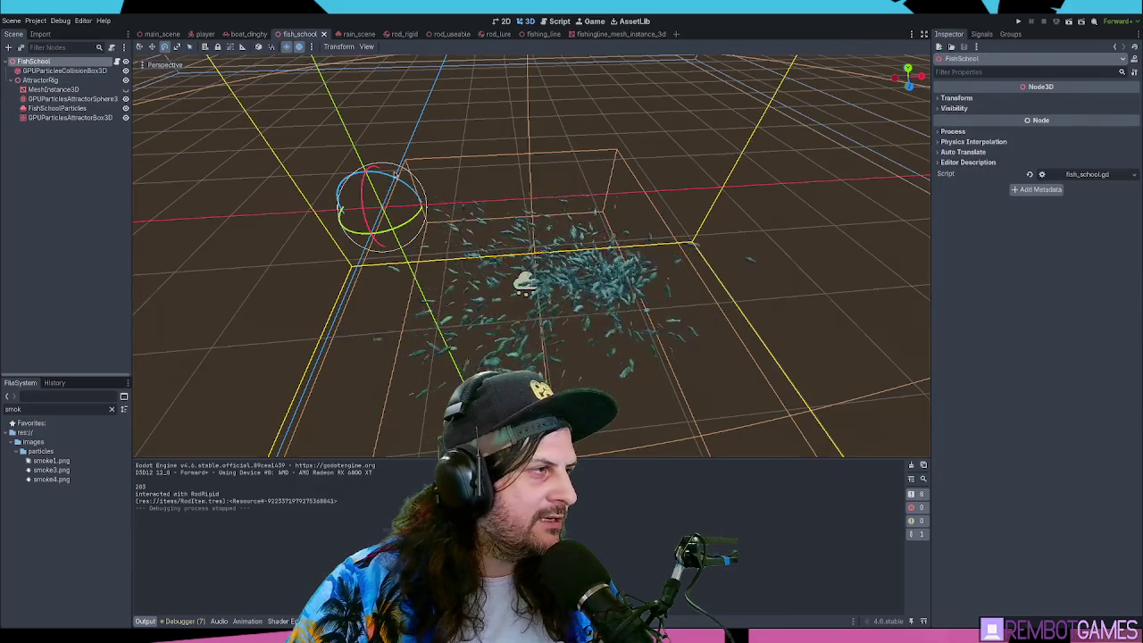
key("KP_7")
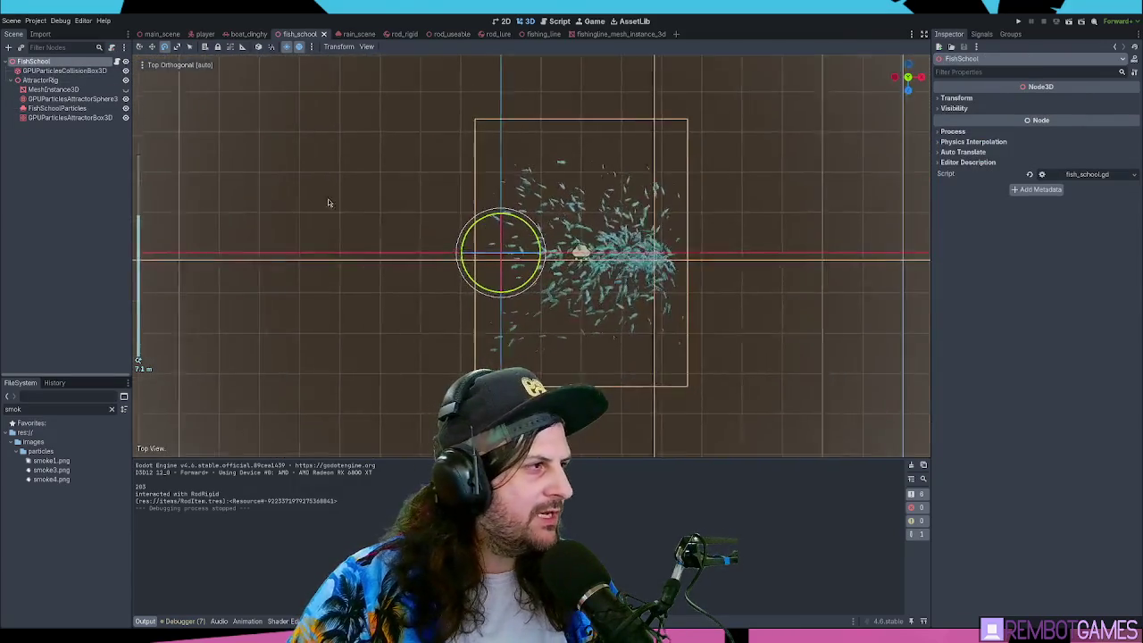
- Rotate the AttractorRig about 177 degrees, then undo the rotation
left_click(40, 80)
mouse_move(528, 230)
left_mouse_down()
mouse_move(464, 210)
mouse_move(384, 246)
mouse_move(410, 312)
mouse_move(390, 348)
mouse_move(475, 376)
mouse_move(539, 350)
mouse_move(571, 280)
mouse_move(525, 221)
mouse_move(477, 219)
mouse_move(503, 216)
mouse_move(492, 281)
mouse_move(526, 268)
mouse_move(536, 241)
left_mouse_up()
key("ctrl+z")
- Return to a tilted perspective and add an Area3D child under the FishSchool root
mouse_move(587, 306)
left_mouse_down()
mouse_move(611, 223)
mouse_move(592, 247)
mouse_move(90, 218)
left_mouse_up()
left_click(90, 218)
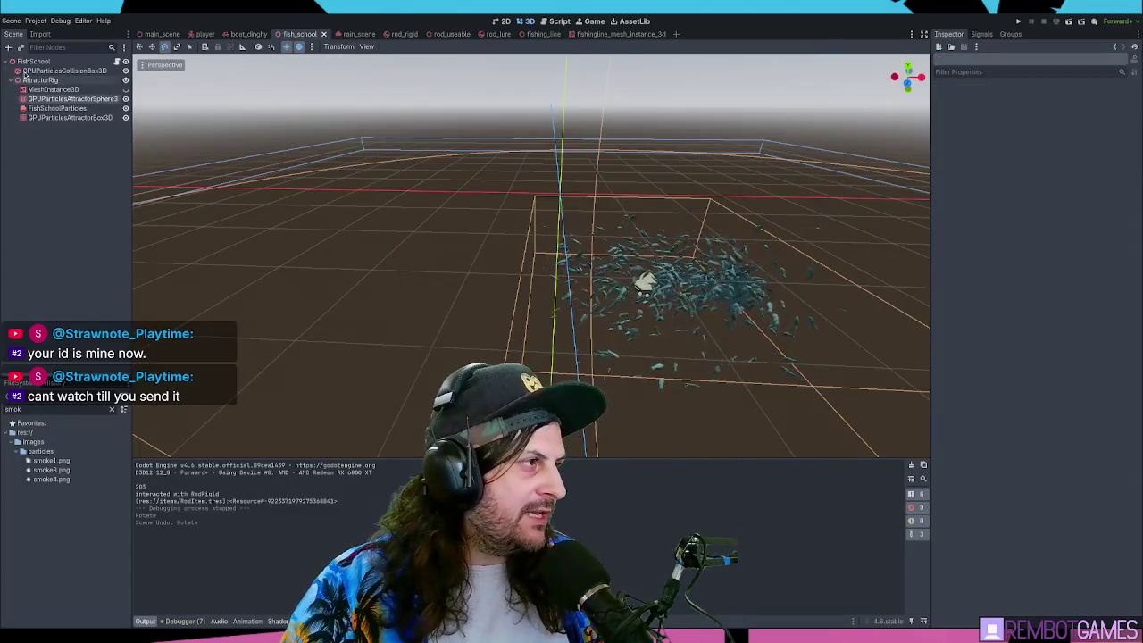
left_click(49, 61)
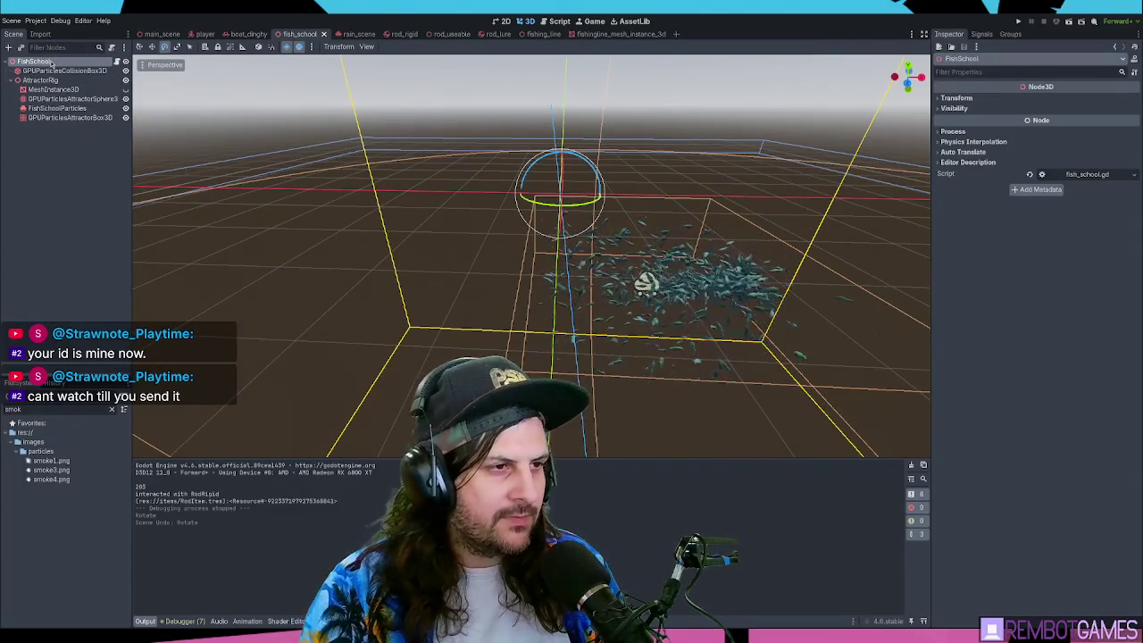
key("ctrl+a")
key("Return")
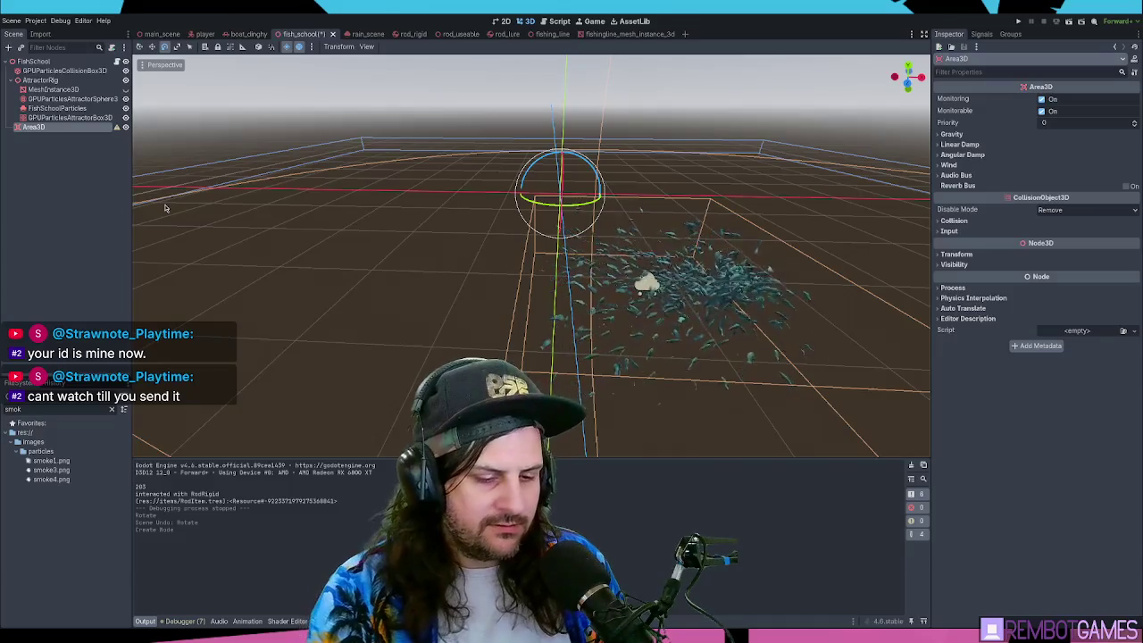
- Add a CollisionShape3D under Area3D with a new BoxShape3D, lowering and stretching it
key("ctrl+a")
key("Return")
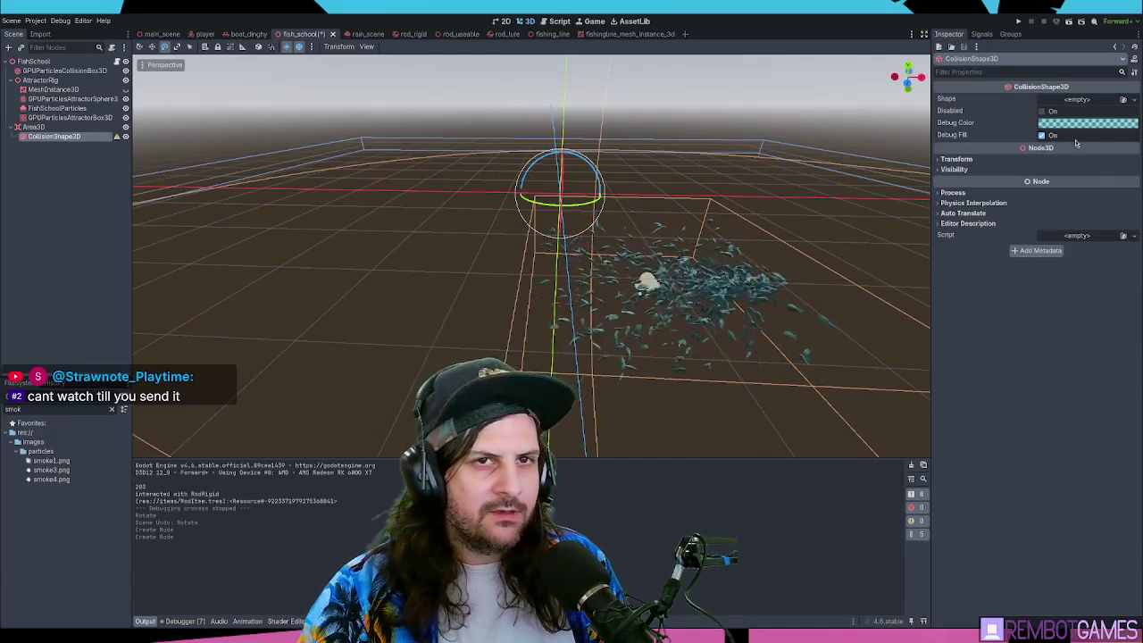
left_click(1086, 105)
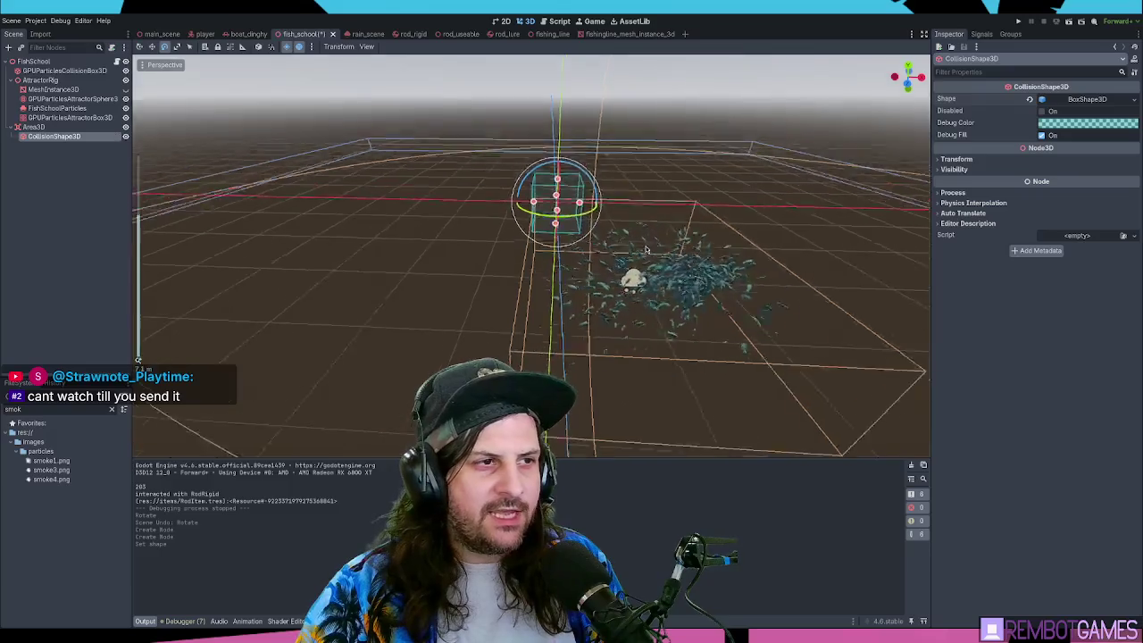
key("w")
left_click_drag(557, 166, 555, 180)
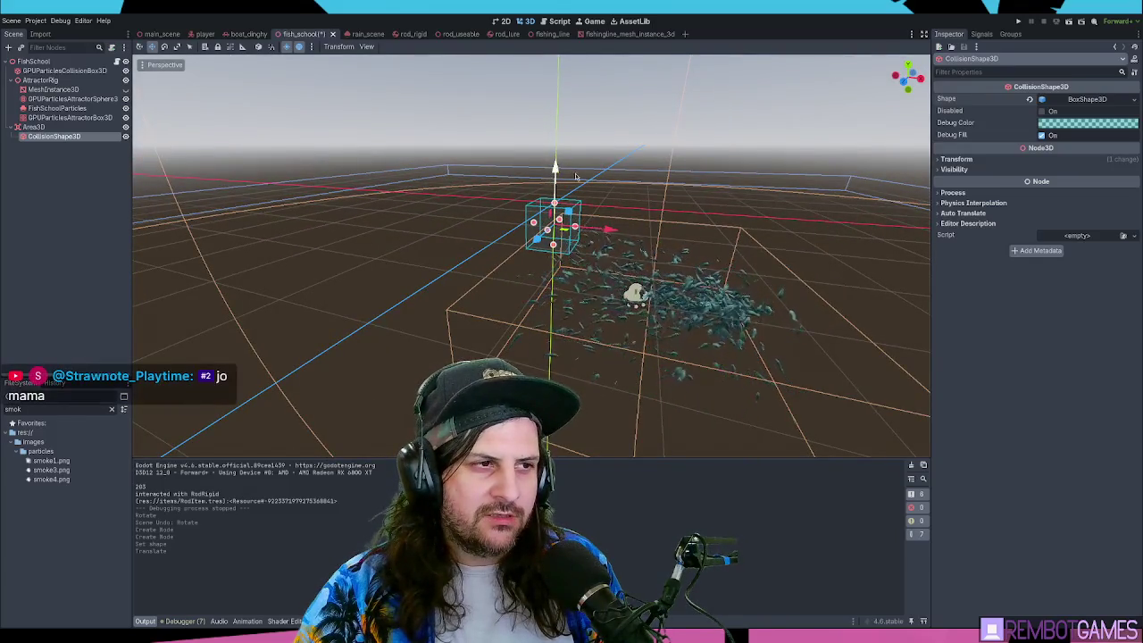
mouse_move(555, 168)
left_mouse_down()
mouse_move(574, 242)
mouse_move(678, 262)
left_mouse_up()
left_click(1087, 100)
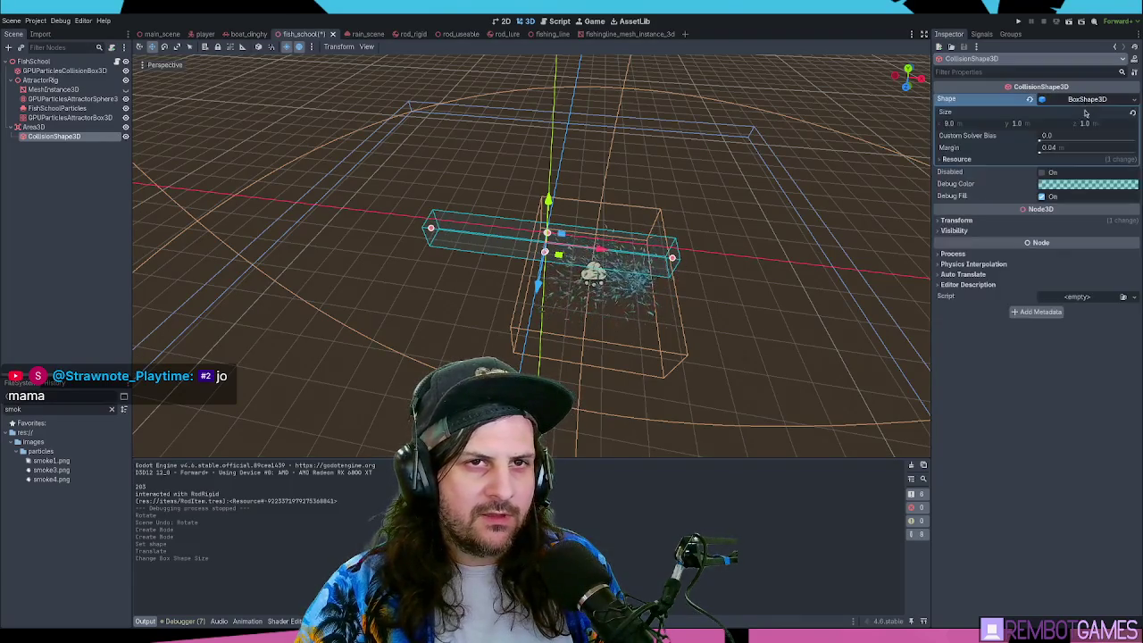
- Set the box's Size X and Z to 10 and orbit to check the enlarged box
left_click(978, 125)
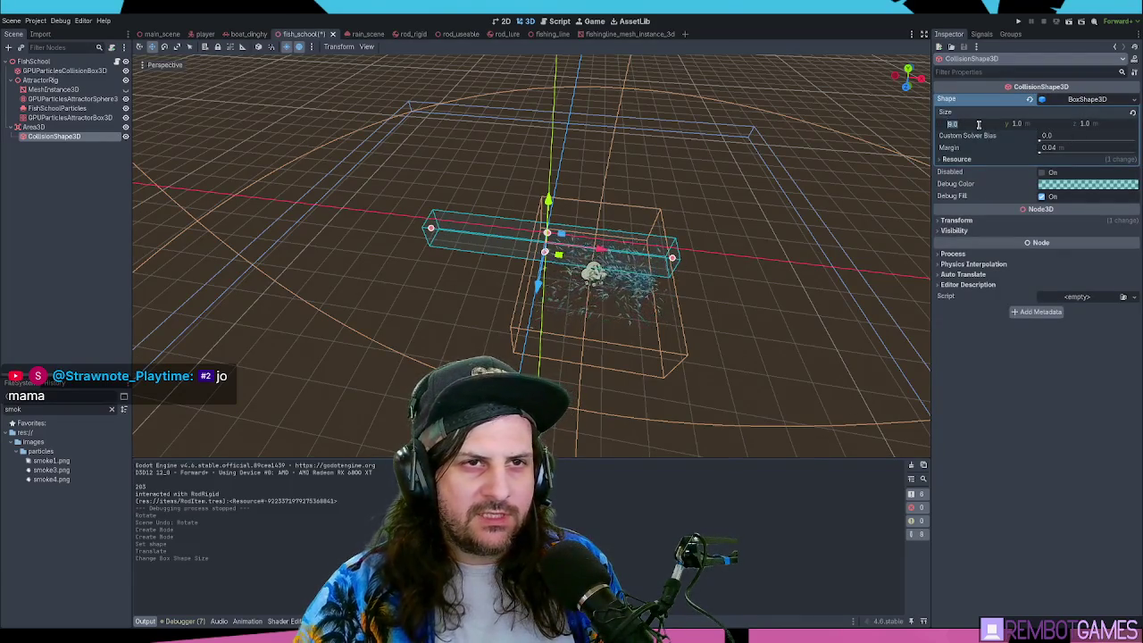
type("10")
key("Tab")
key("Tab")
type("10")
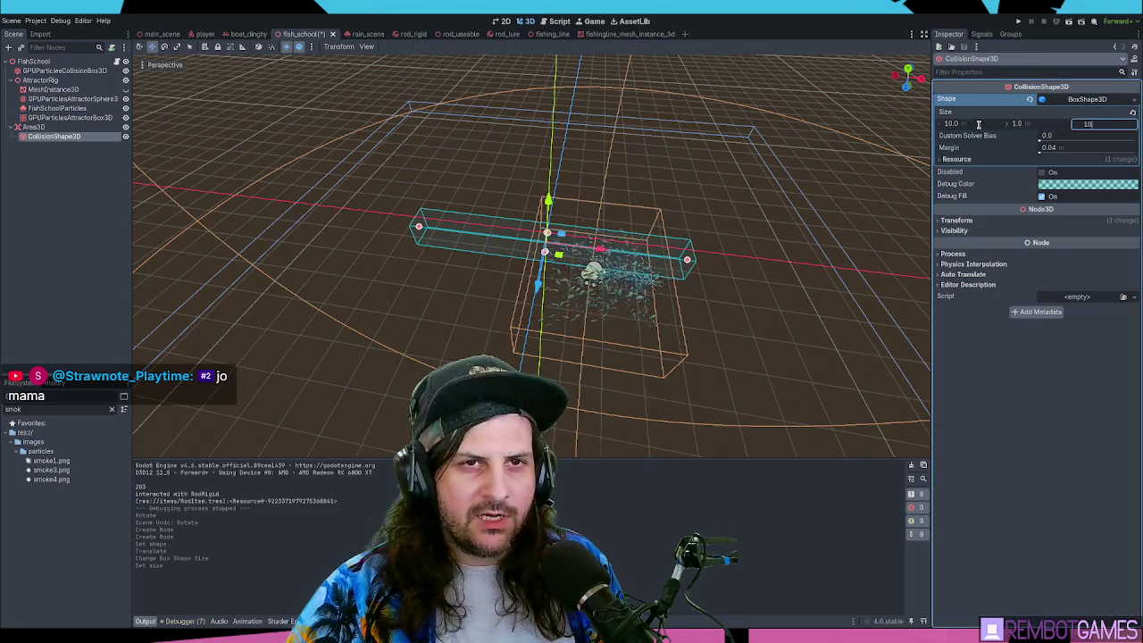
key("Return")
mouse_move(821, 206)
left_mouse_down()
mouse_move(720, 141)
mouse_move(512, 280)
mouse_move(542, 351)
mouse_move(647, 372)
mouse_move(678, 271)
left_mouse_up()
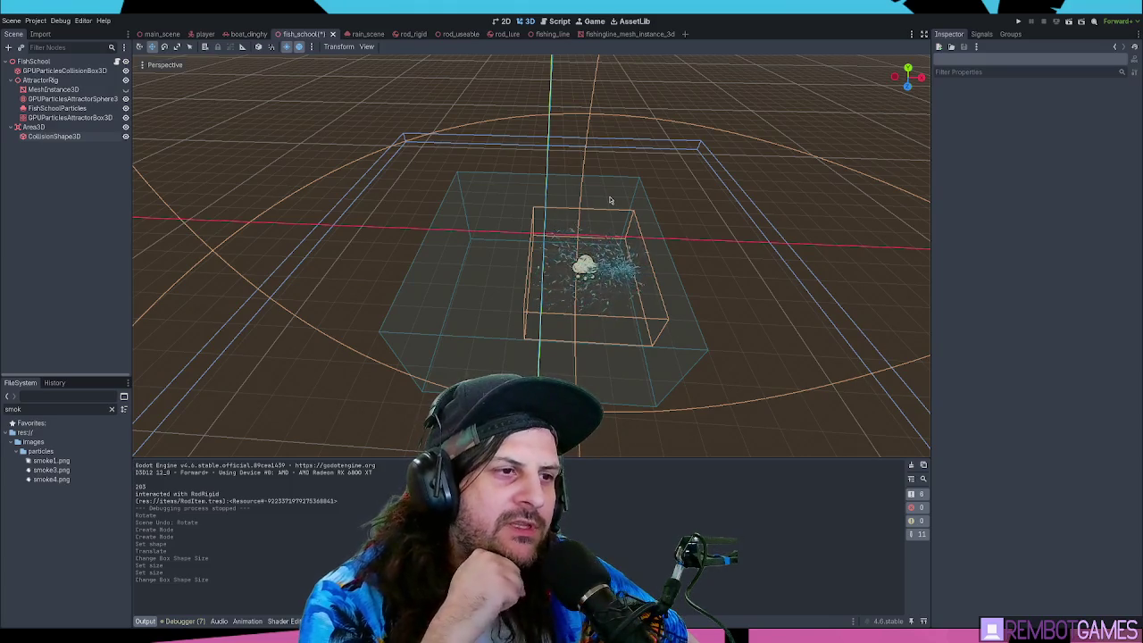
left_click(89, 127)
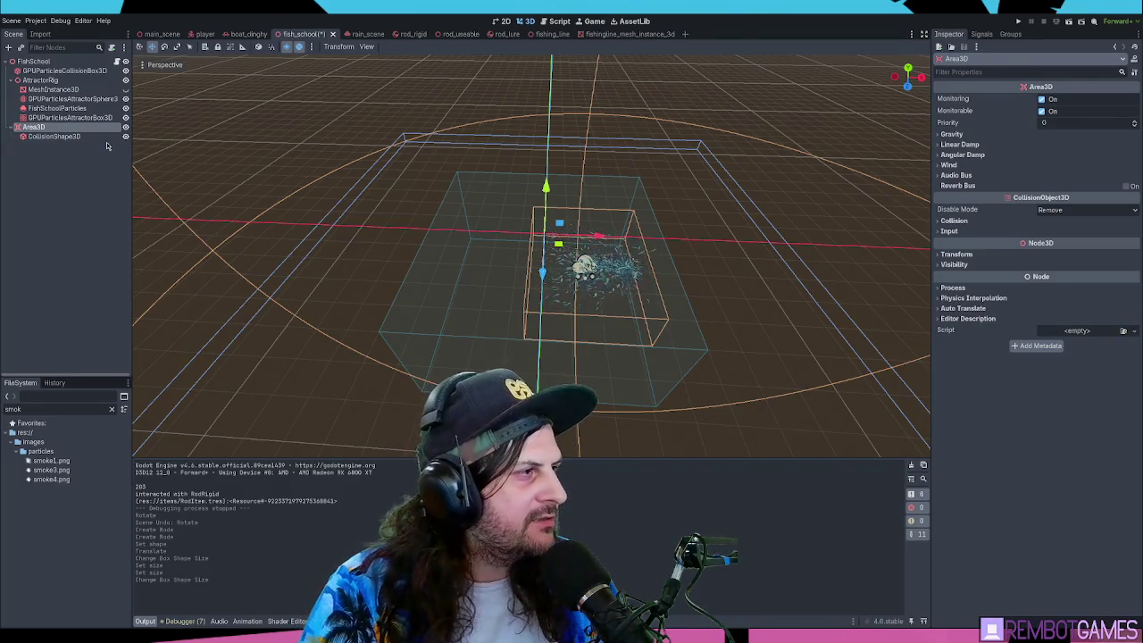
type("FishDetect")
- Confirm the rename to FishDetectArea3D and expand its Collision layer and mask settings
key("Return")
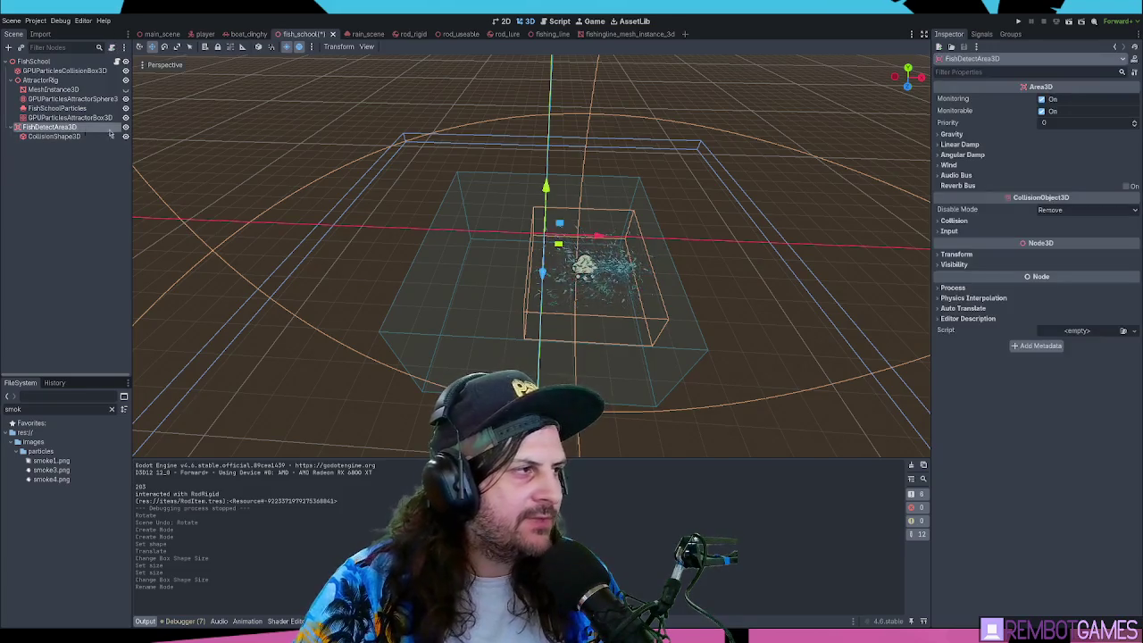
left_click(953, 220)
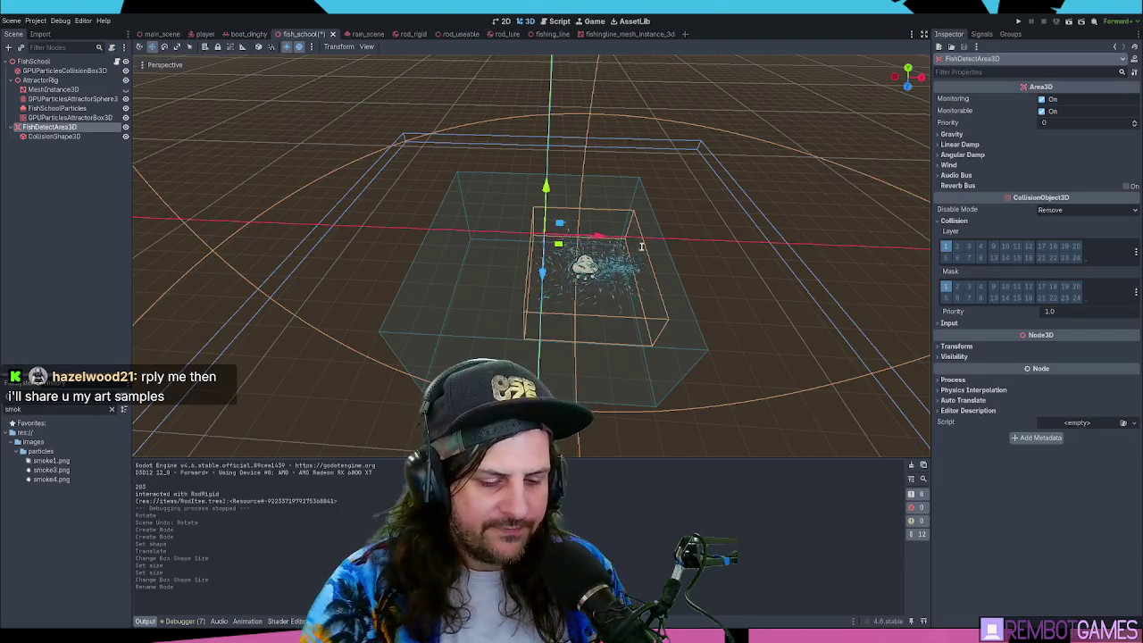
- Set FishDetectArea3D's collision Layer and Mask to bit 13 only, turning off bit 1
left_click(1004, 257)
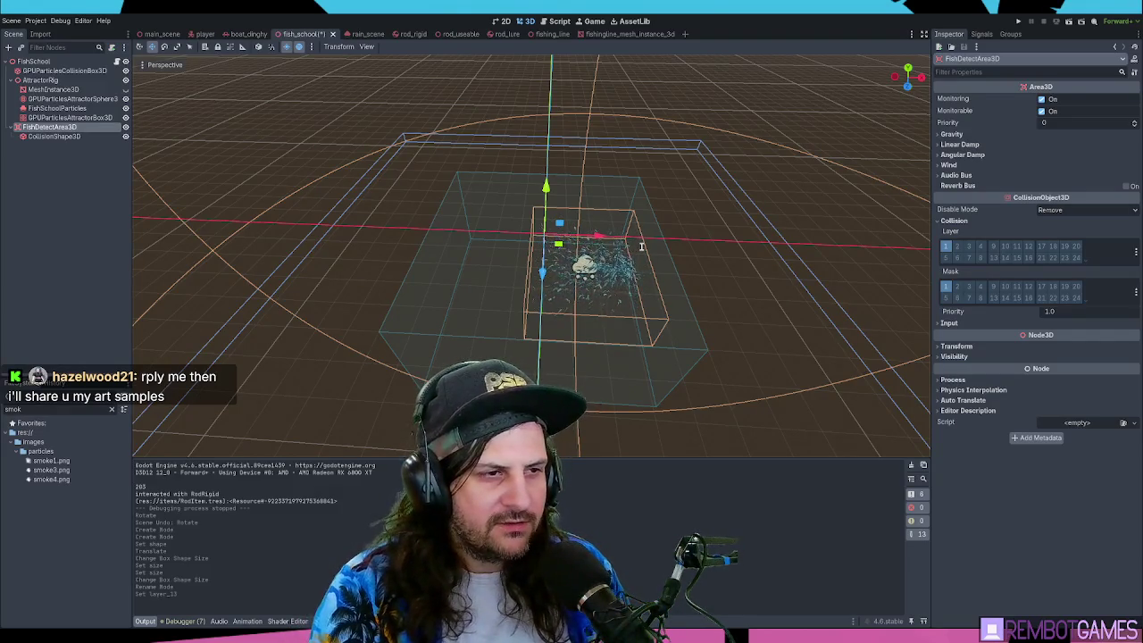
left_click(1004, 257)
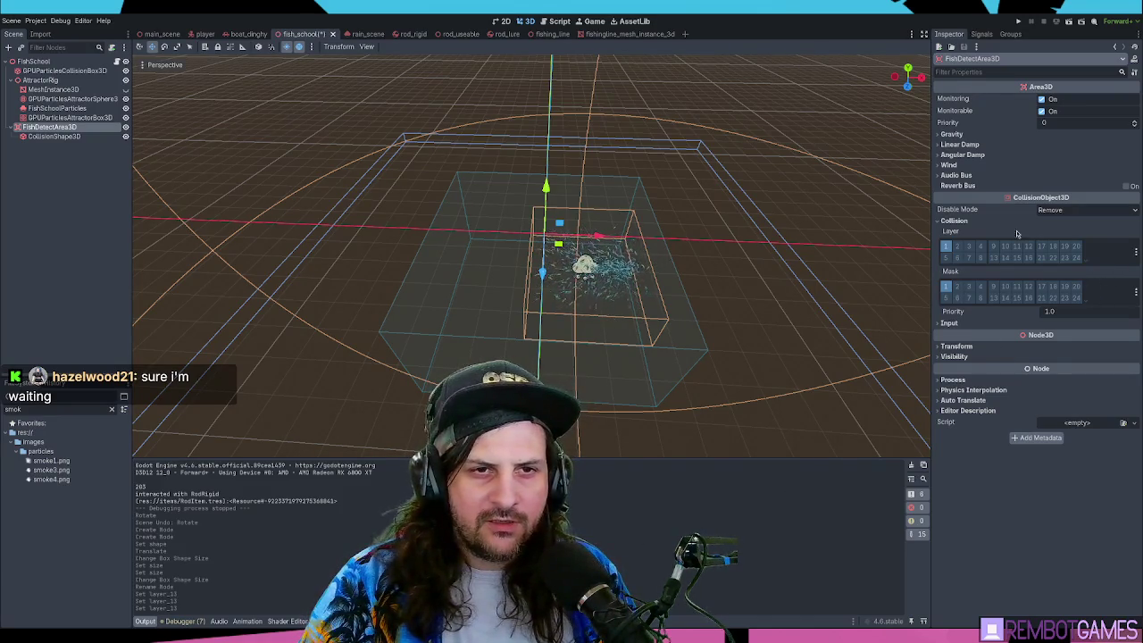
left_click(994, 257)
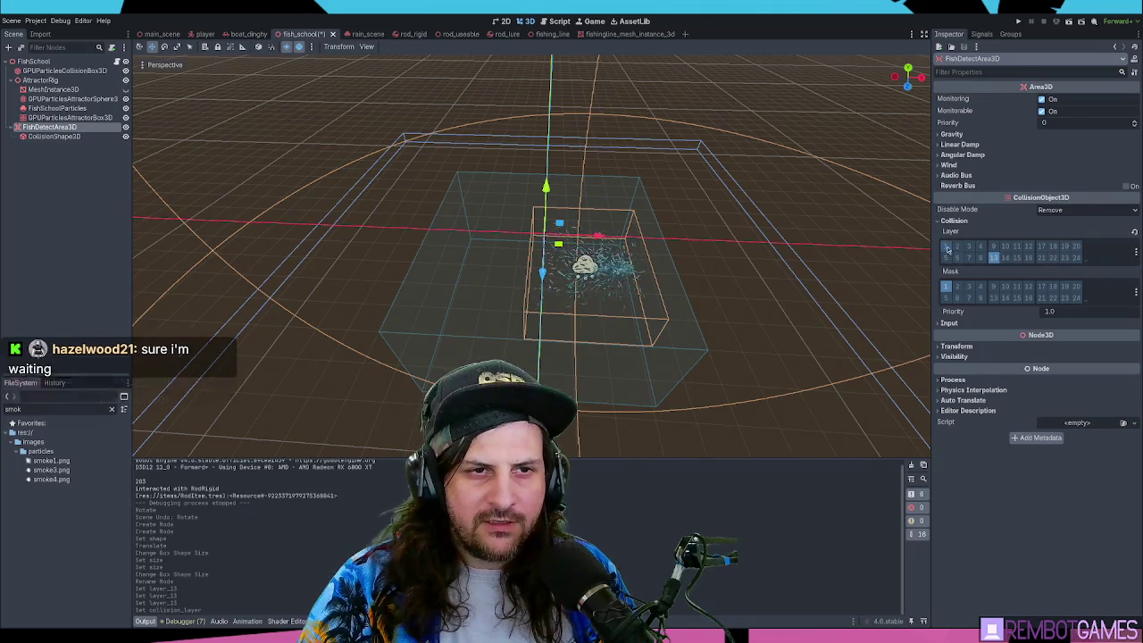
left_click(945, 286)
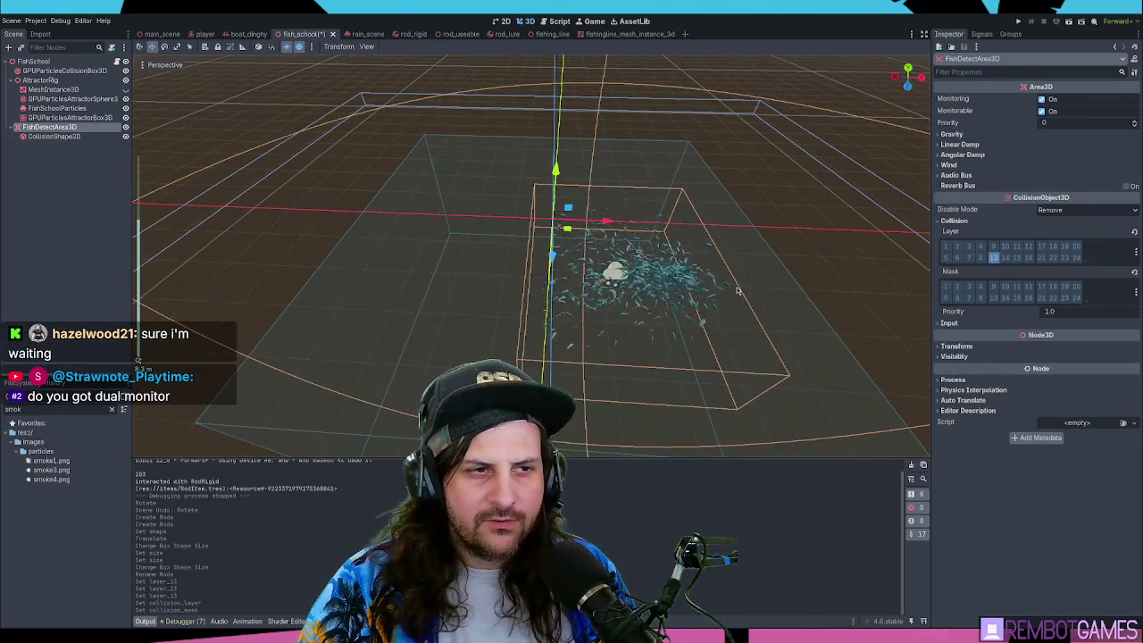
mouse_move(703, 262)
left_mouse_down()
mouse_move(667, 260)
mouse_move(627, 212)
mouse_move(669, 227)
left_mouse_up()
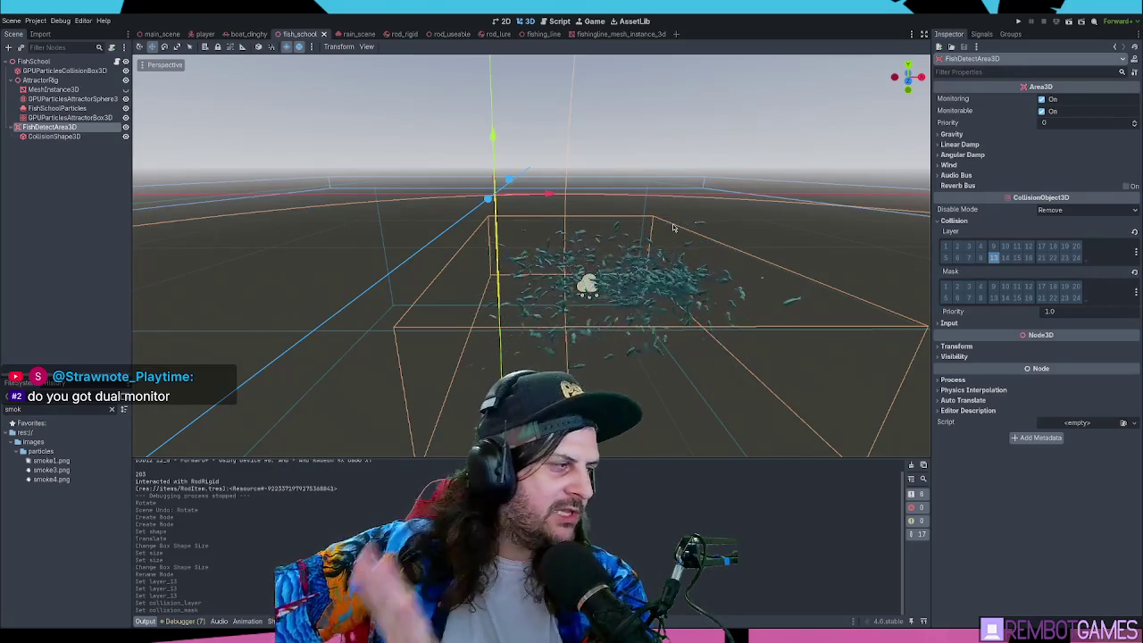
scroll(673, 227, "down", 3)
scroll(665, 228, "up", 3)
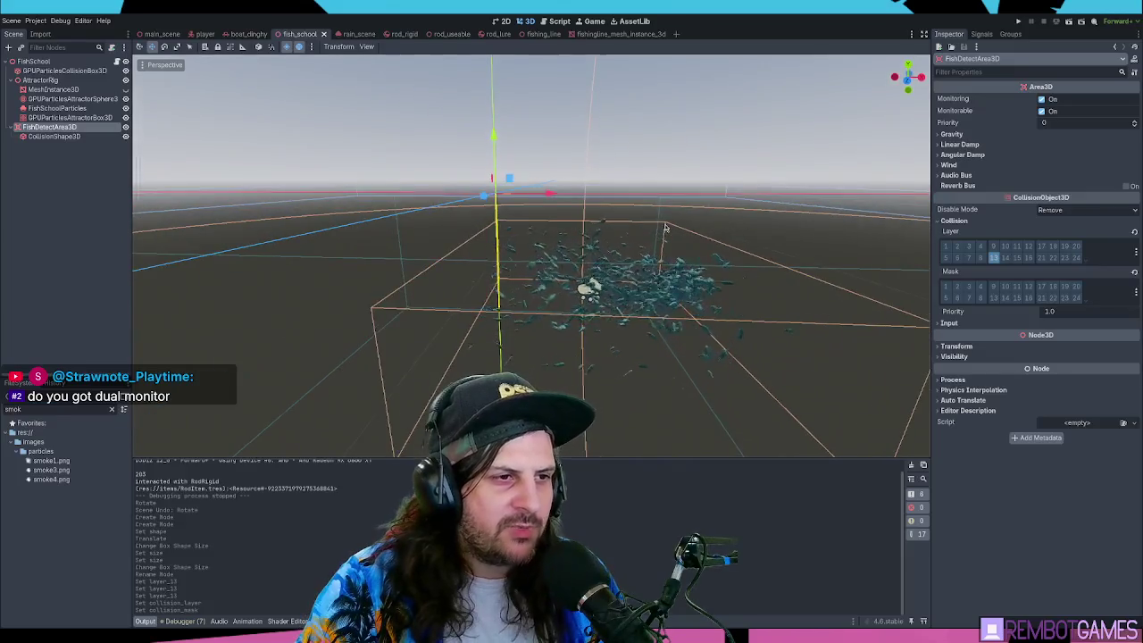
scroll(670, 225, "down", 2)
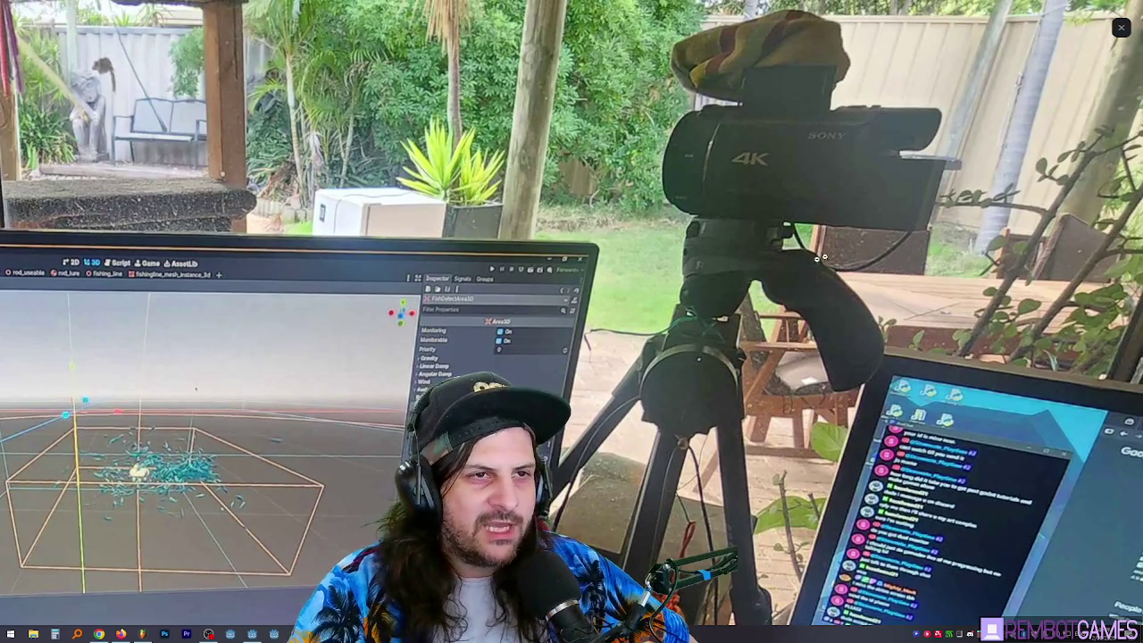
- Close the full-screen camera view to return to the Godot editor
left_click(740, 108)
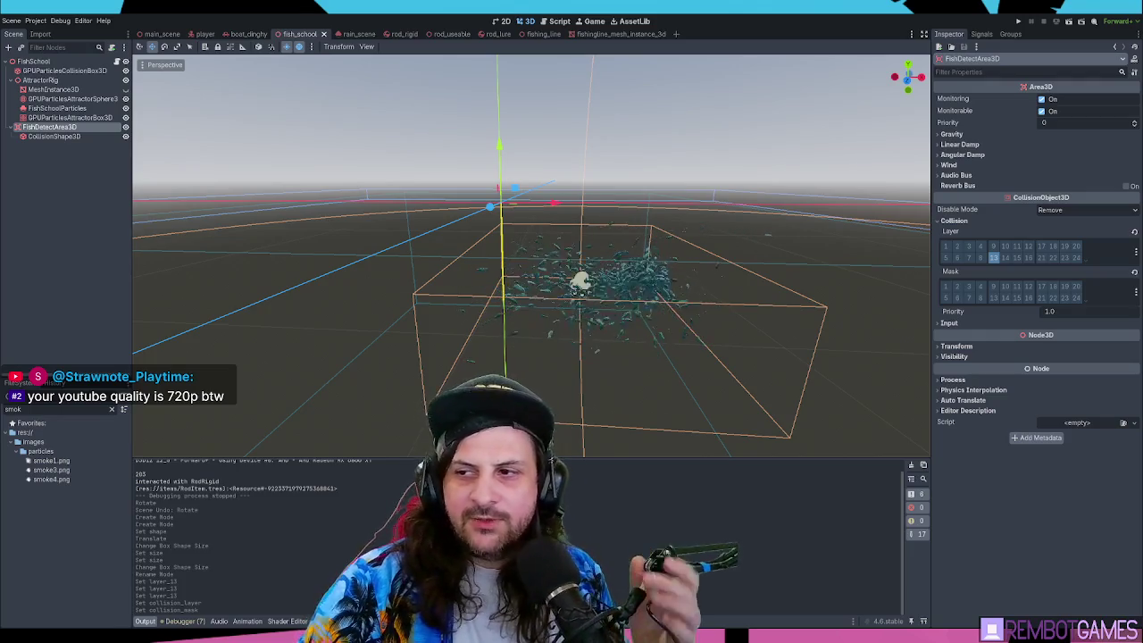
- Zoom the 3D viewport in and out to check that the FishDetectArea3D box encloses the whole fish swarm
scroll(663, 318, "up", 3)
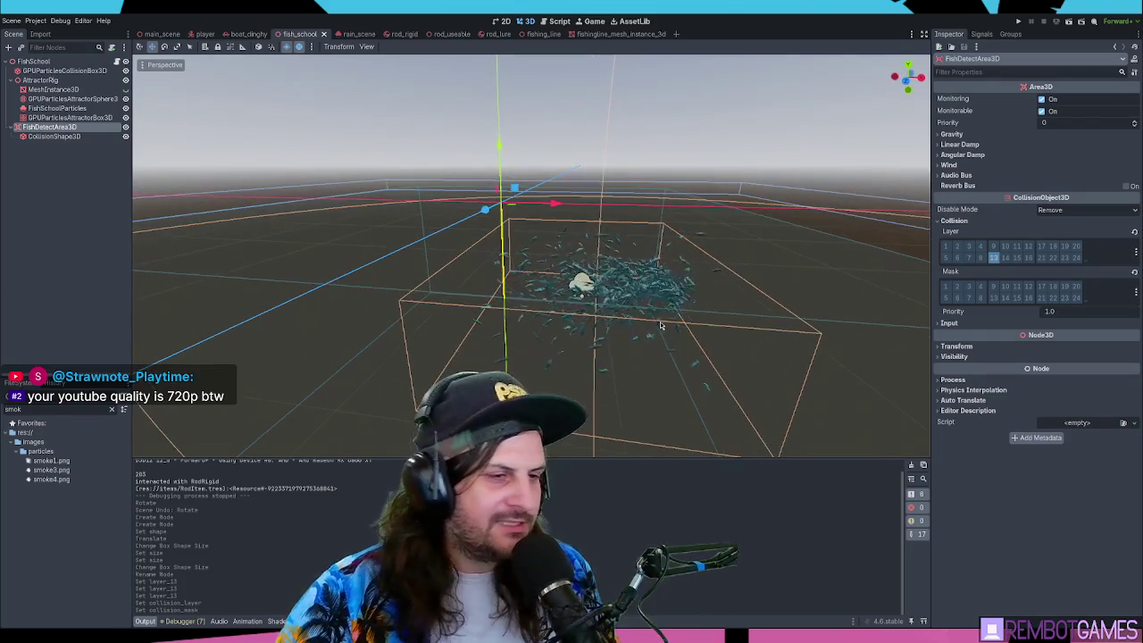
scroll(662, 318, "down", 2)
scroll(662, 318, "up", 3)
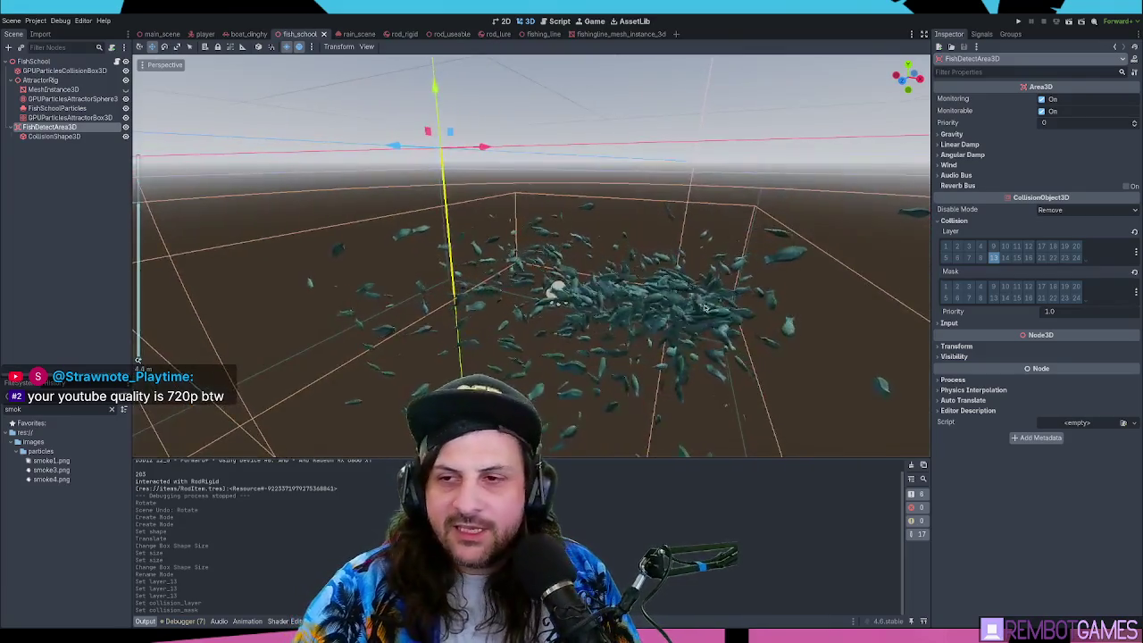
scroll(745, 321, "up", 2)
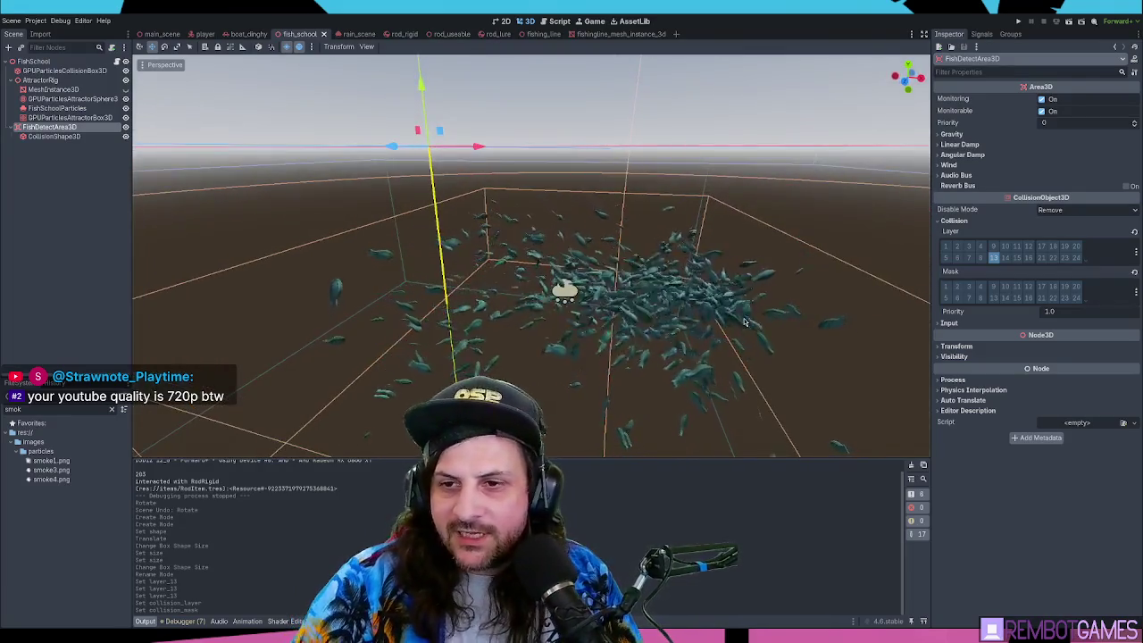
scroll(744, 322, "down", 4)
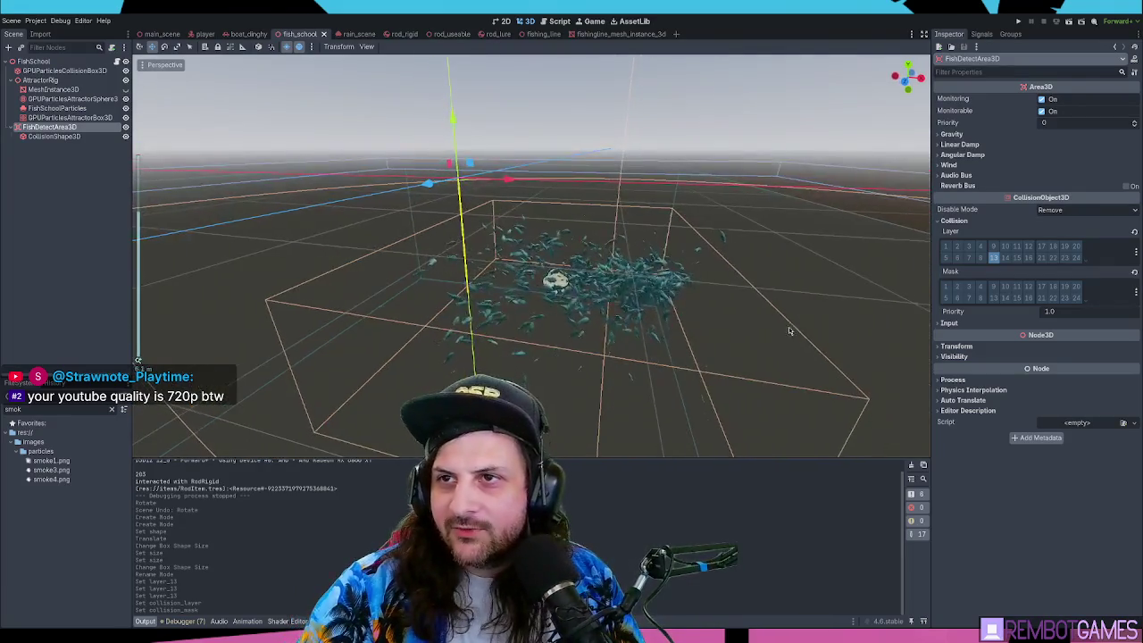
scroll(139, 360, "up", 3)
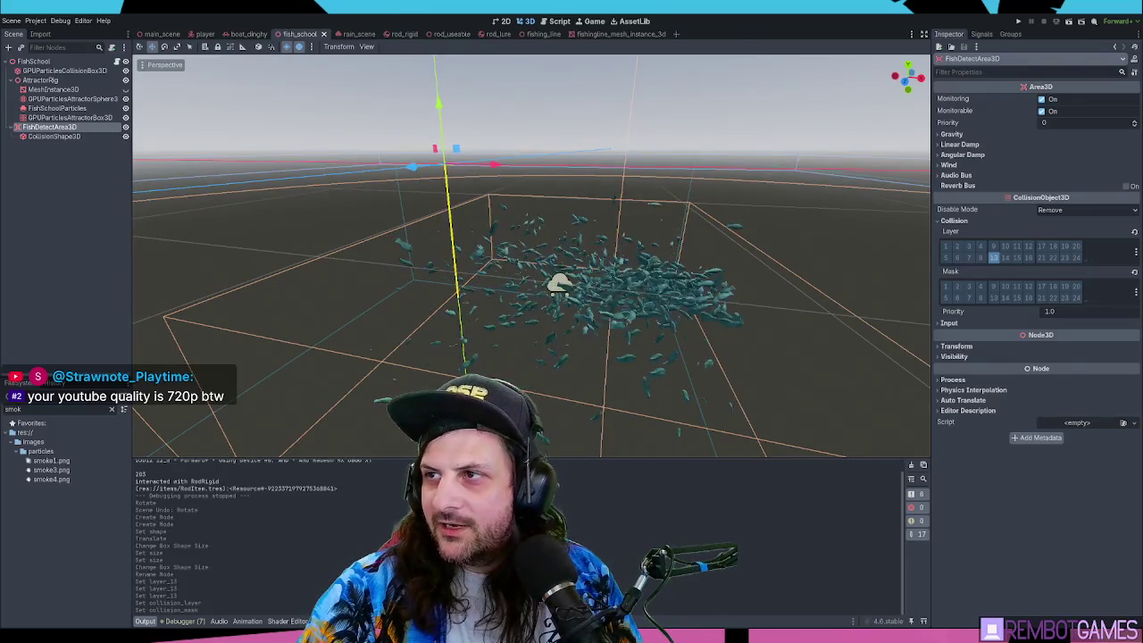
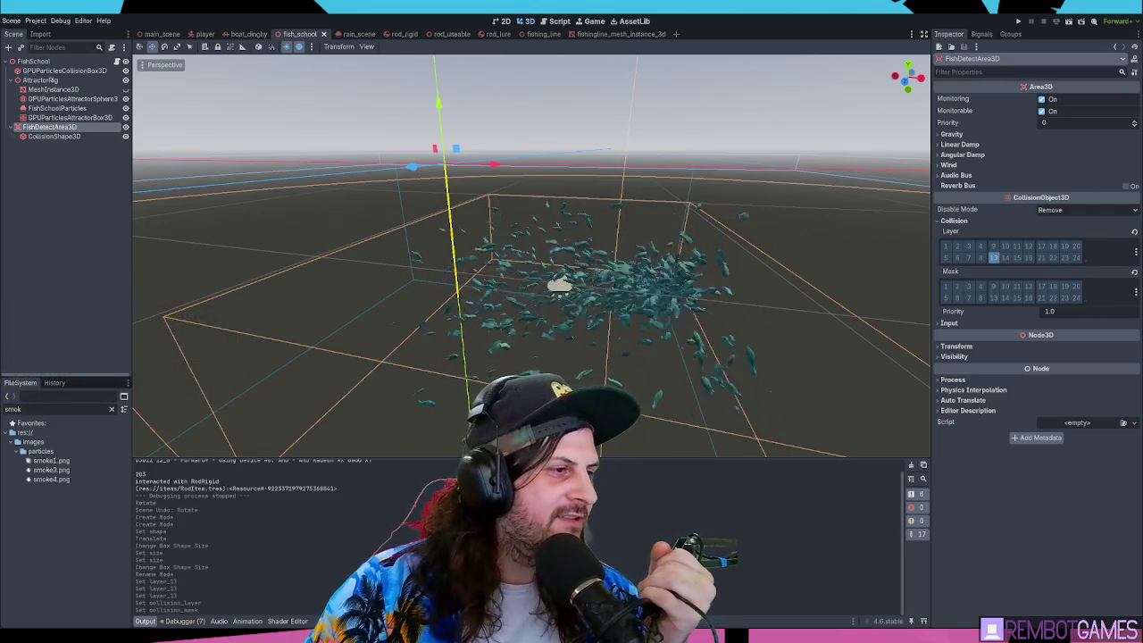
- Switch from the Godot editor to the Chrome window with the YouTuber image results
key("alt+Tab")
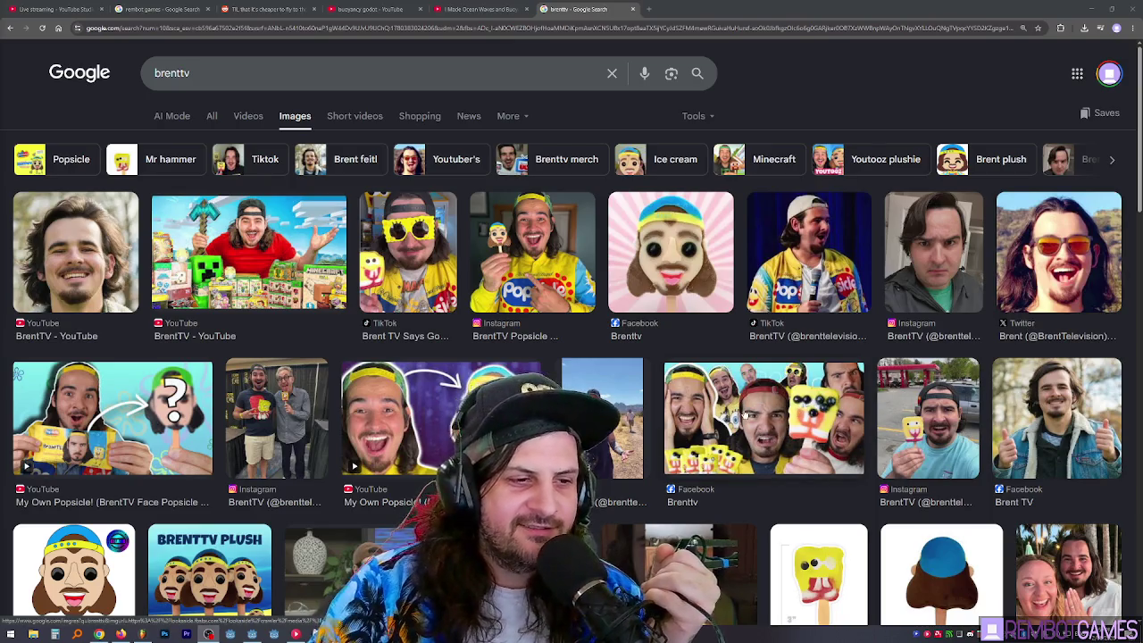
- Browse the image results, open a Pinterest preview, then move the browser aside to reveal Godot
scroll(756, 433, "down", 2)
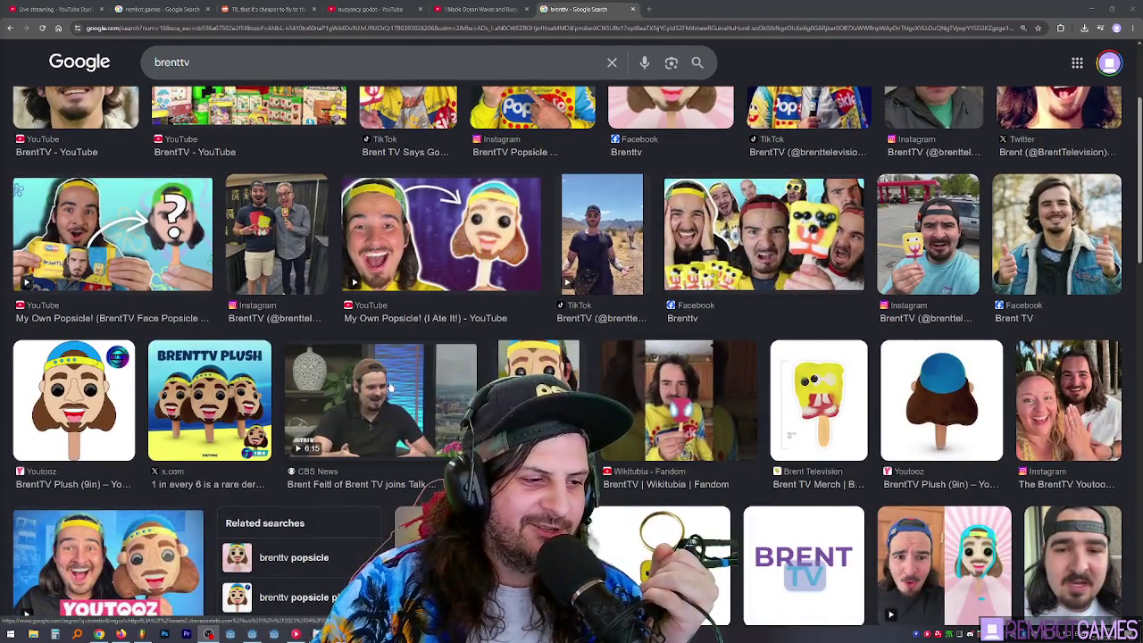
scroll(390, 385, "down", 2)
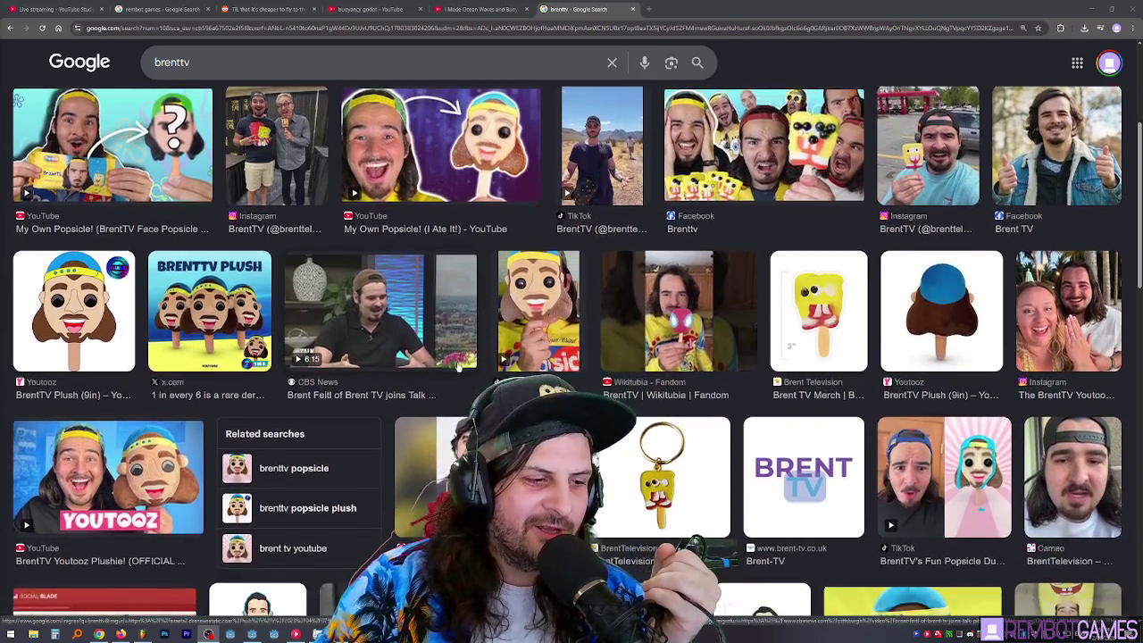
left_click(487, 477)
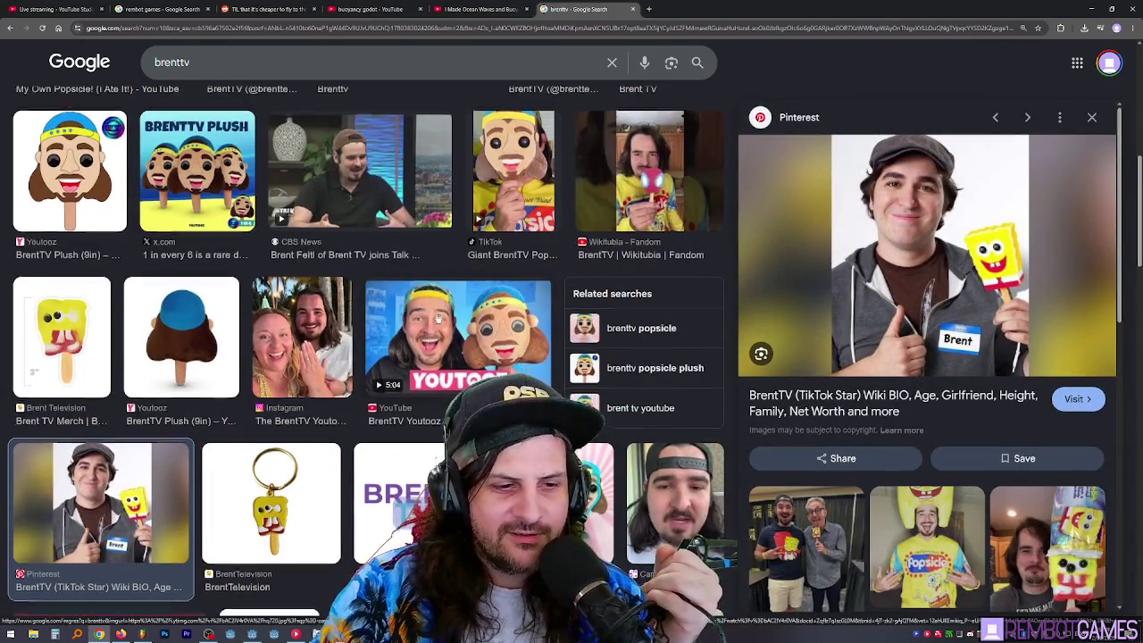
scroll(438, 324, "down", 1)
scroll(447, 309, "up", 5)
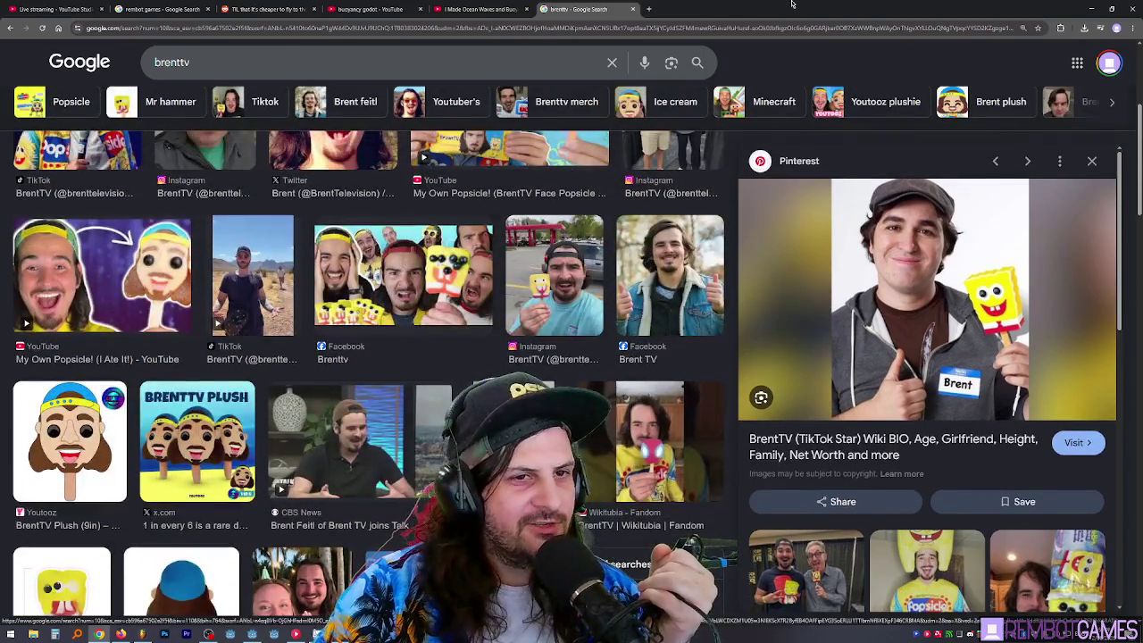
mouse_move(987, 11)
left_mouse_down()
mouse_move(987, 158)
mouse_move(1142, 179)
left_mouse_up()
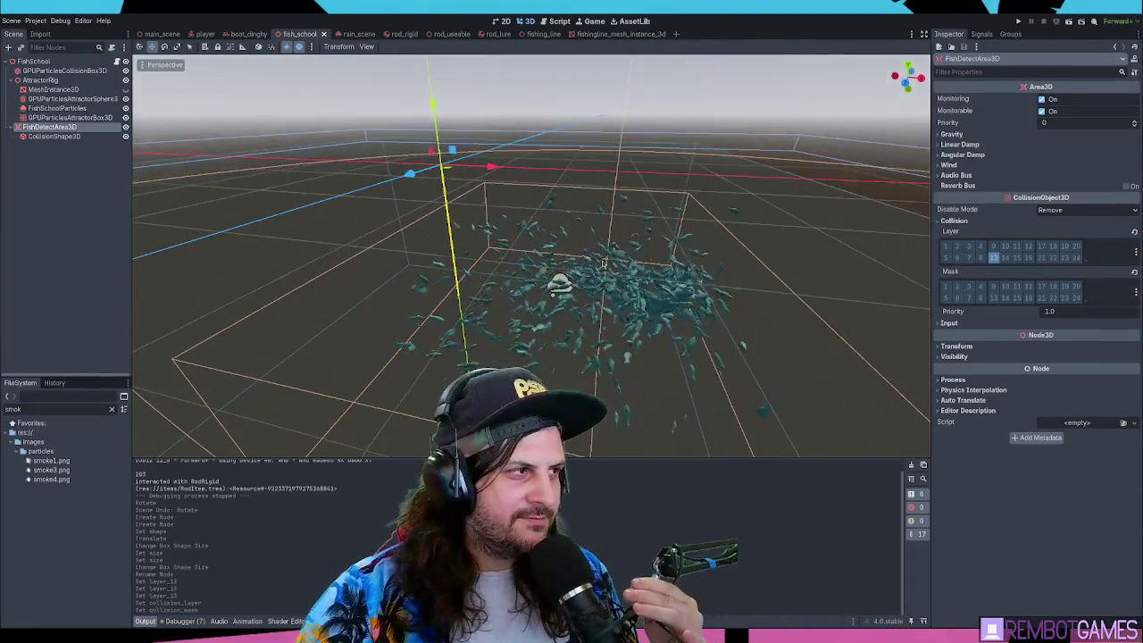
- Inspect the FishDetectArea3D node and its collision shape in the fish_school scene
left_click(72, 145)
left_click(53, 135)
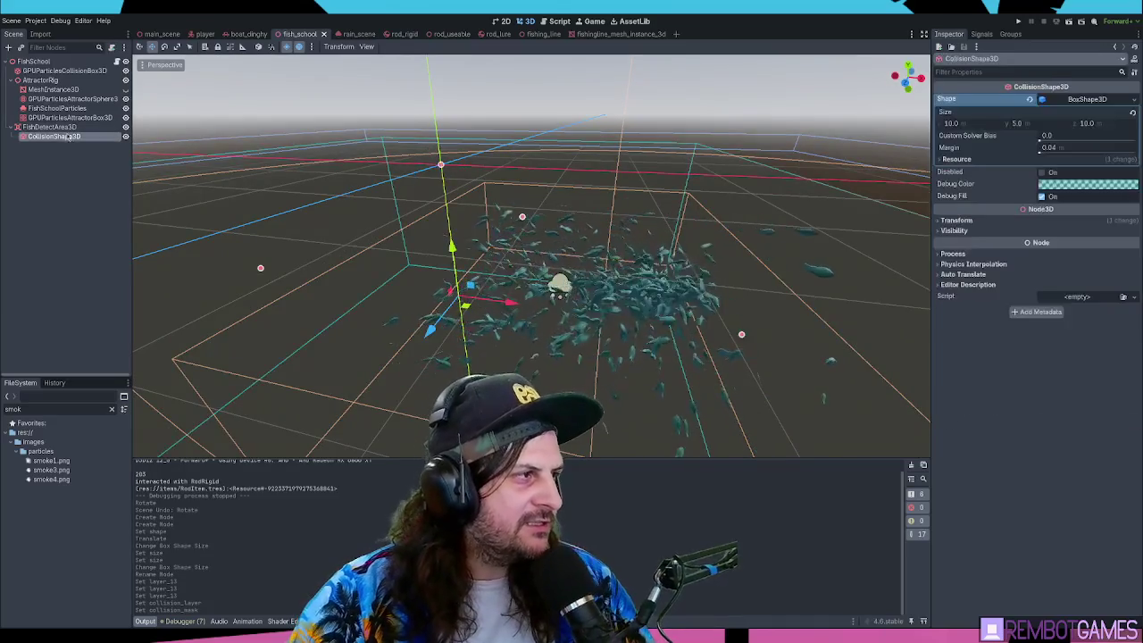
left_click(785, 346)
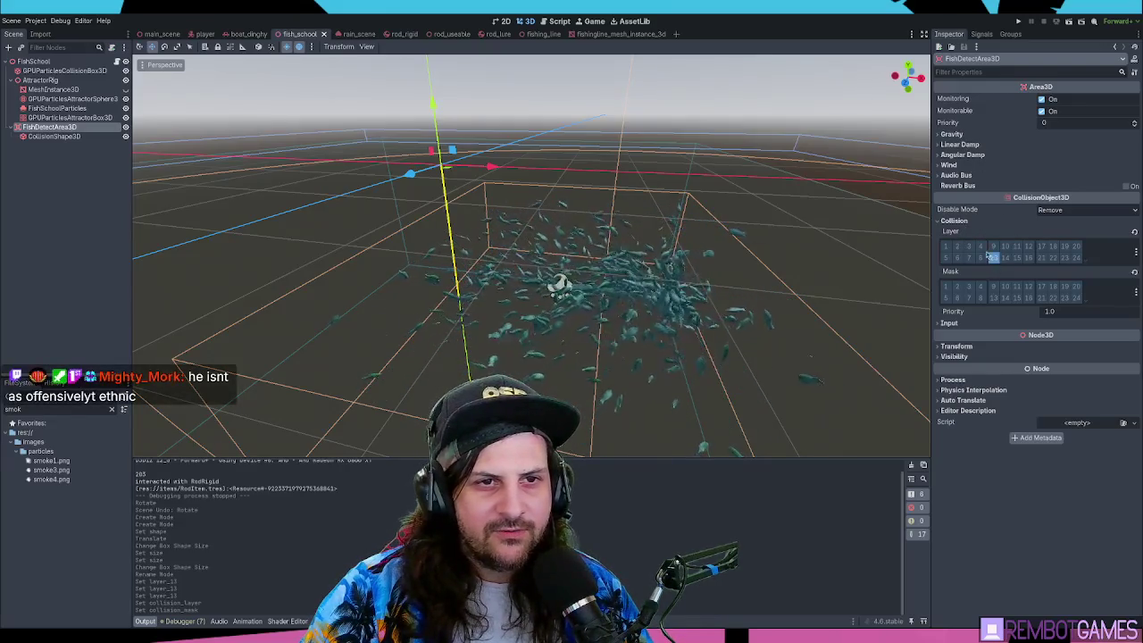
left_click(697, 151)
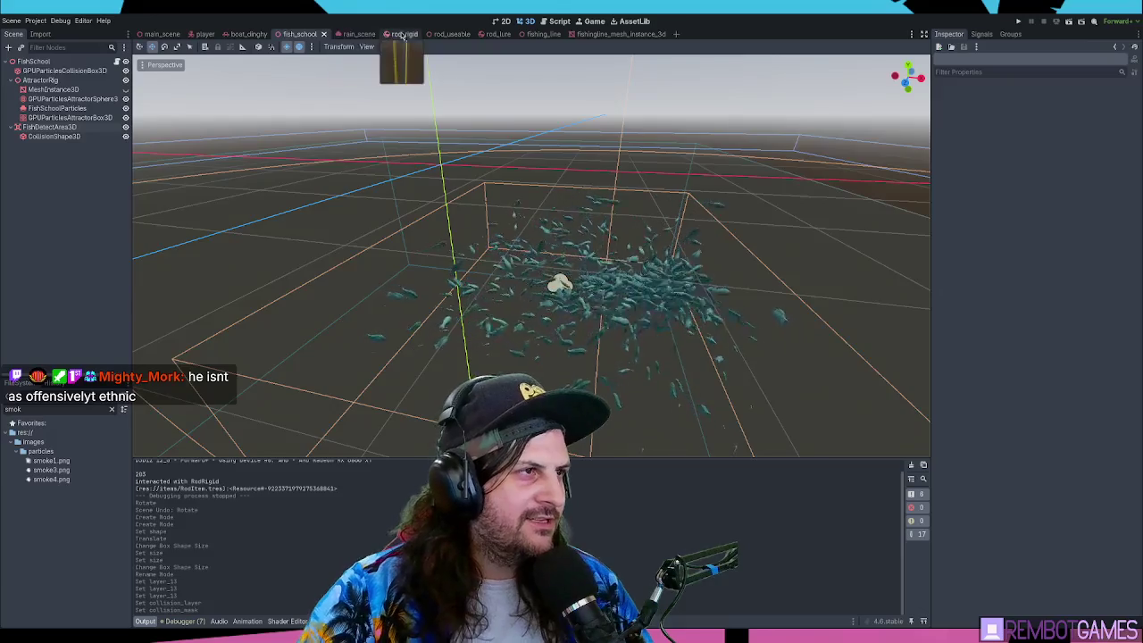
- Open the rod_lure scene and show RodLure's collision layer and mask settings
left_click(404, 35)
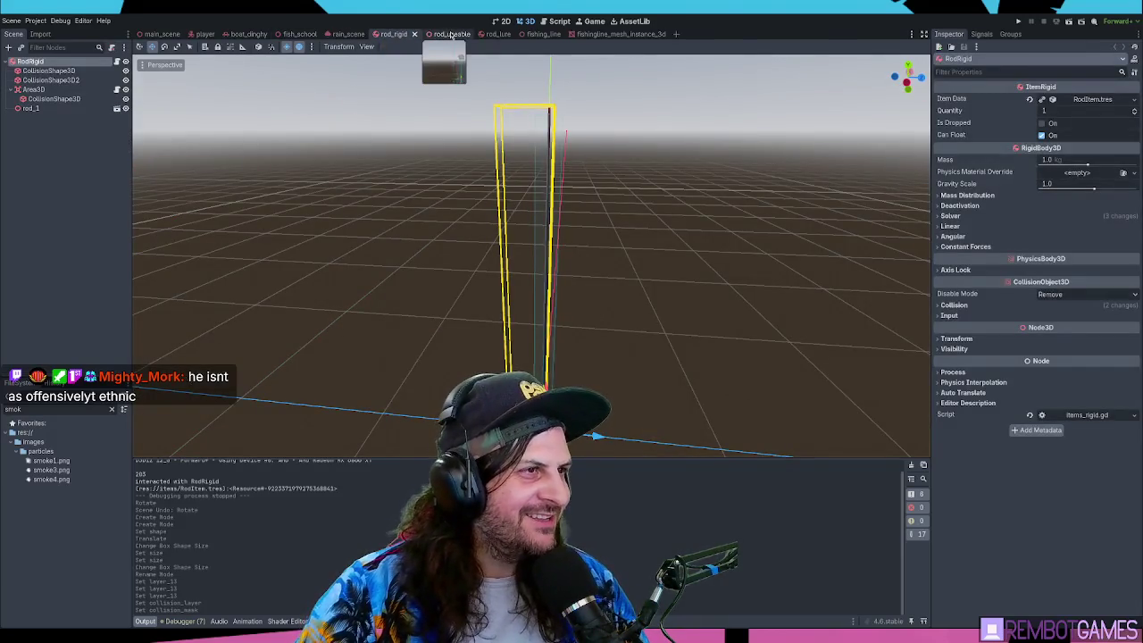
left_click(489, 36)
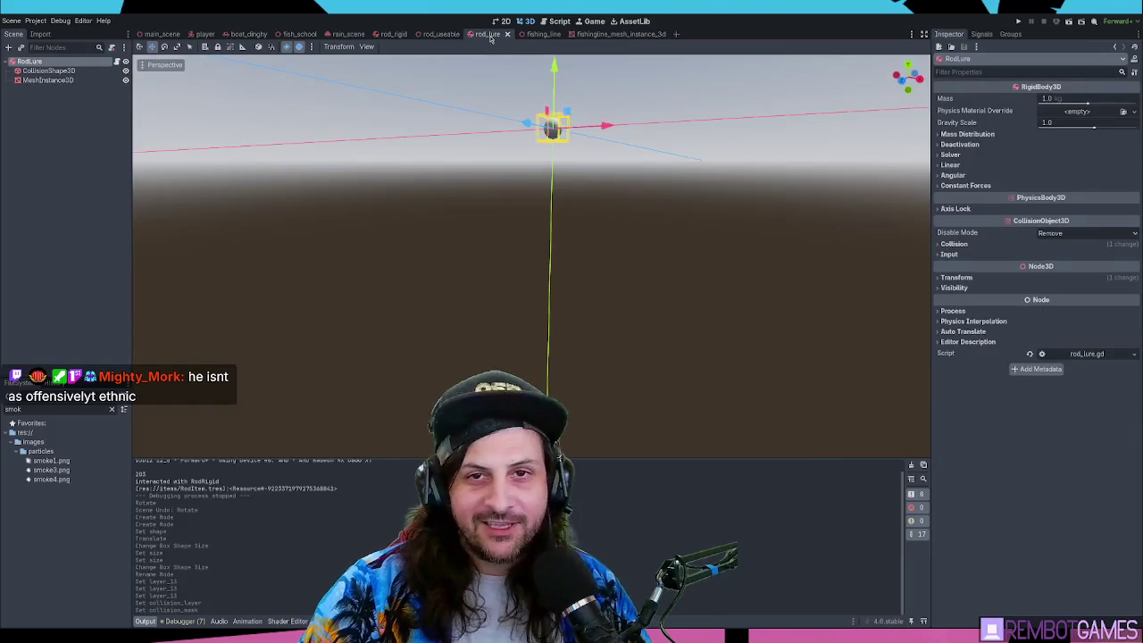
scroll(544, 179, "up", 5)
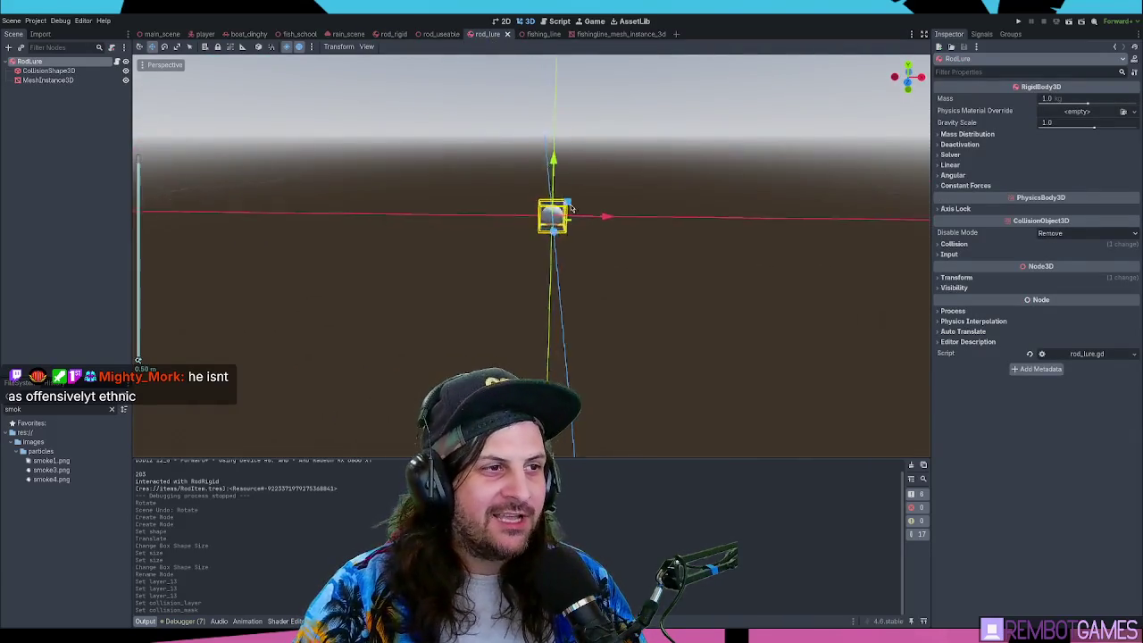
mouse_move(661, 198)
left_mouse_down()
mouse_move(607, 268)
mouse_move(79, 133)
left_mouse_up()
left_click(49, 71)
left_click(53, 62)
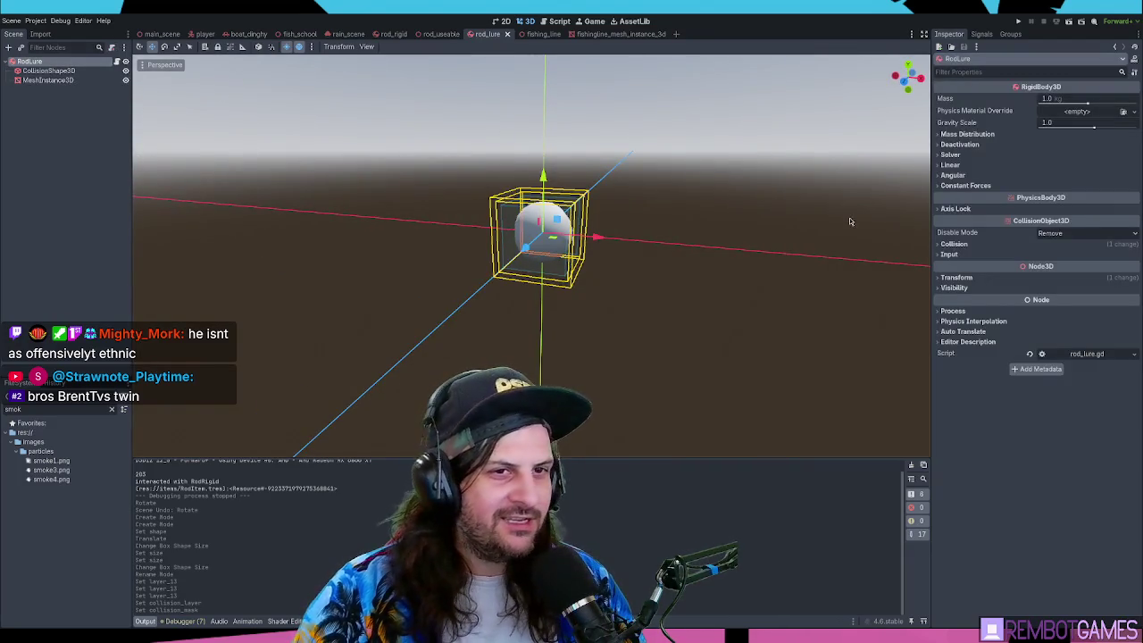
left_click(954, 244)
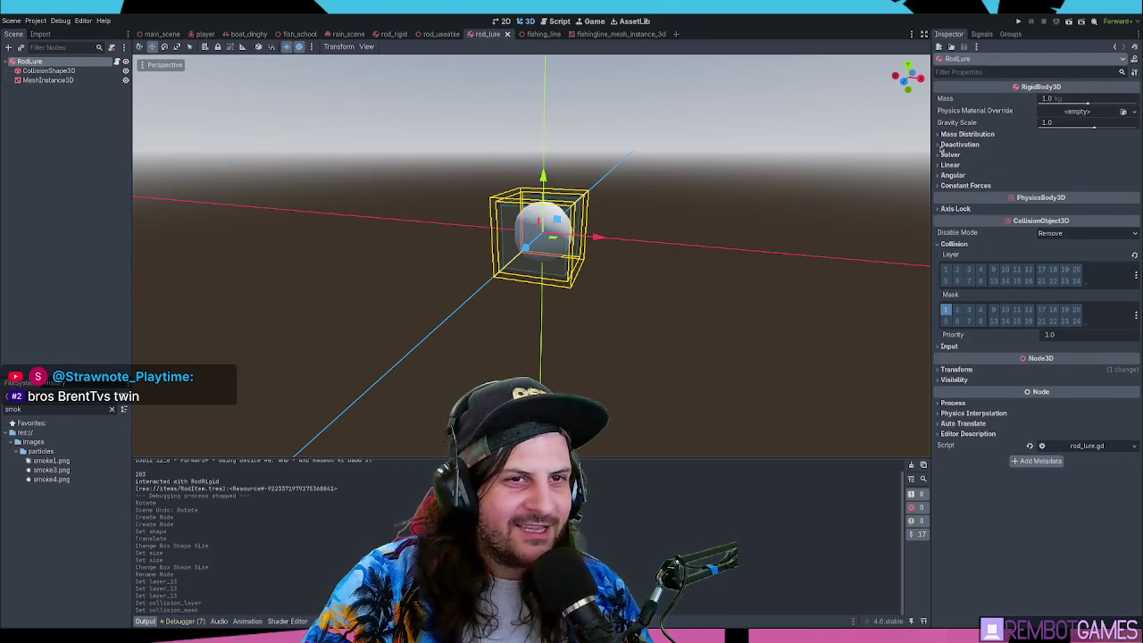
- Give RodLure a Custom center of mass at y -0.5, then save and launch the game
left_click(969, 135)
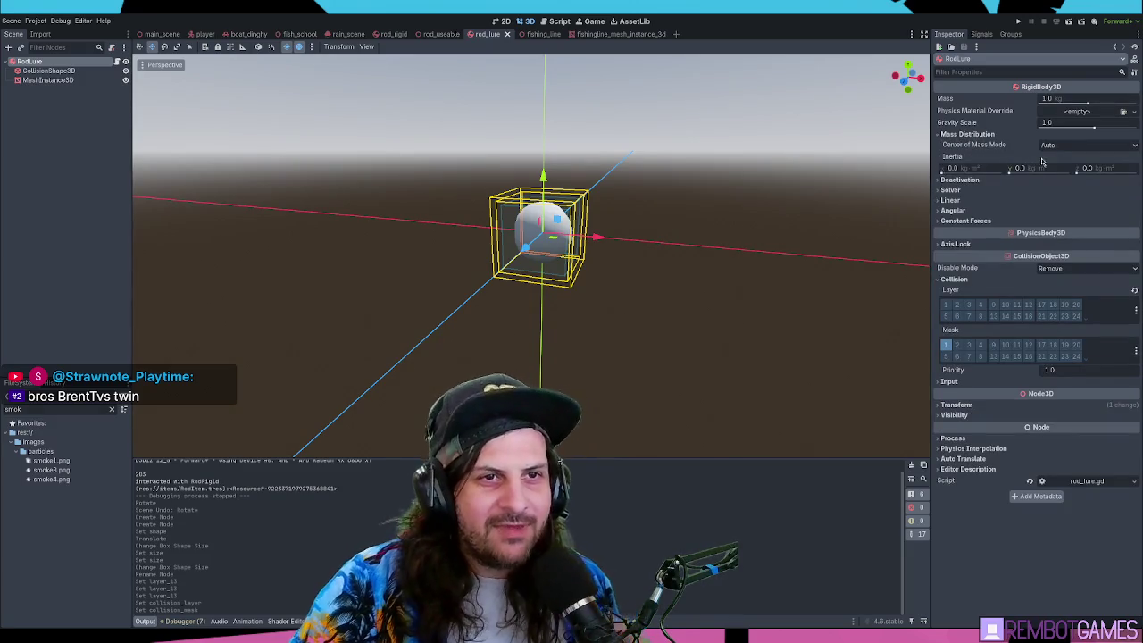
left_click(1086, 146)
left_click(1050, 169)
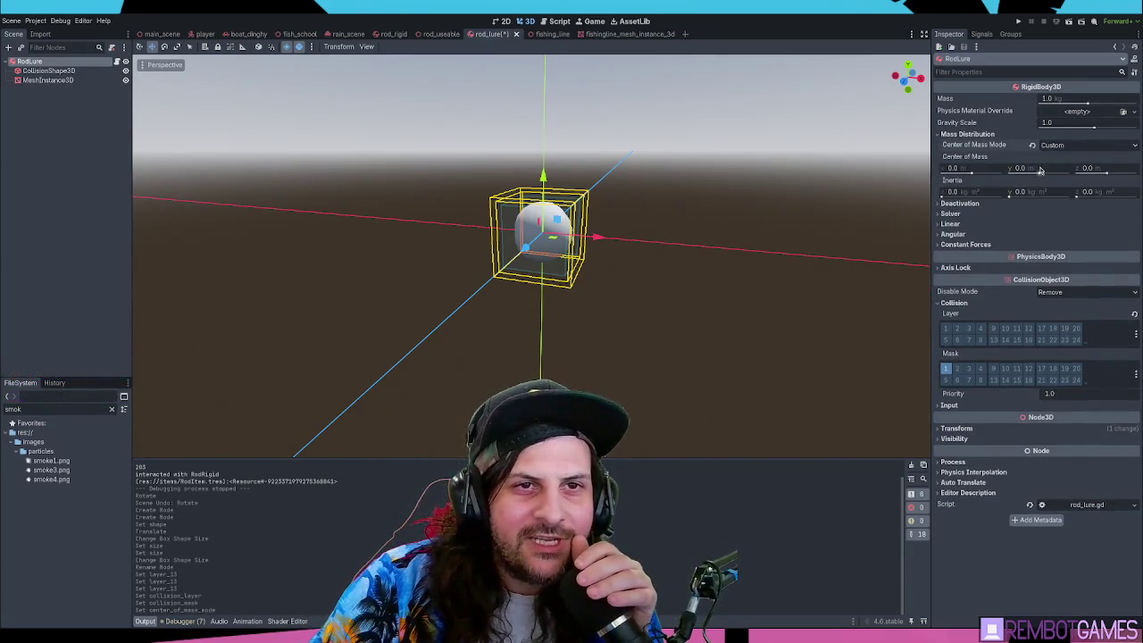
left_click(1054, 169)
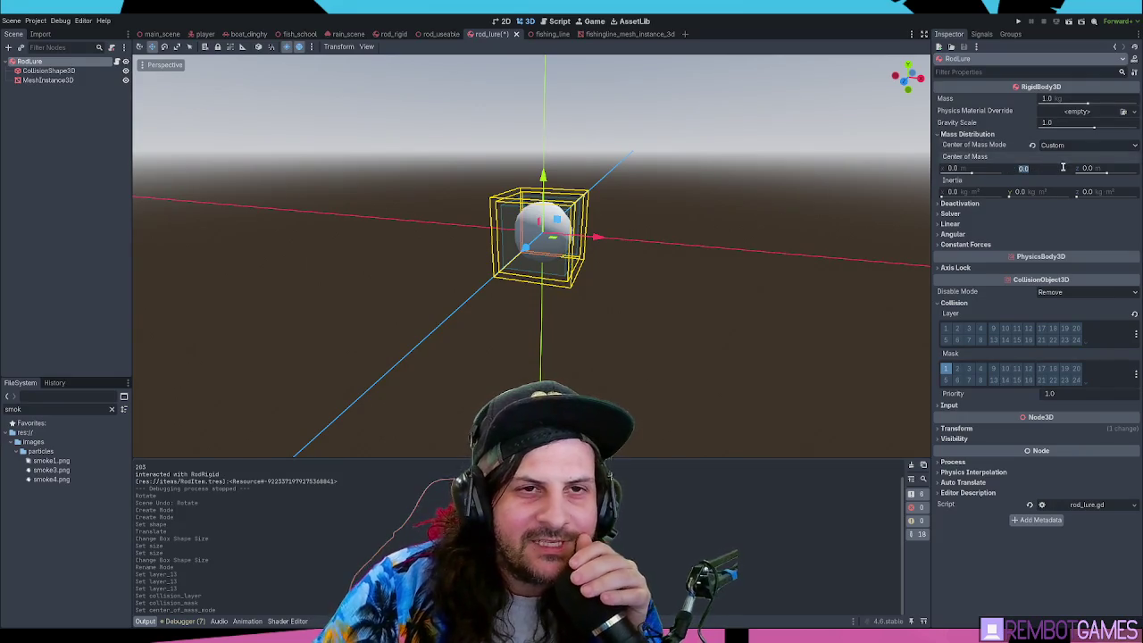
type("-0.5")
key("Return")
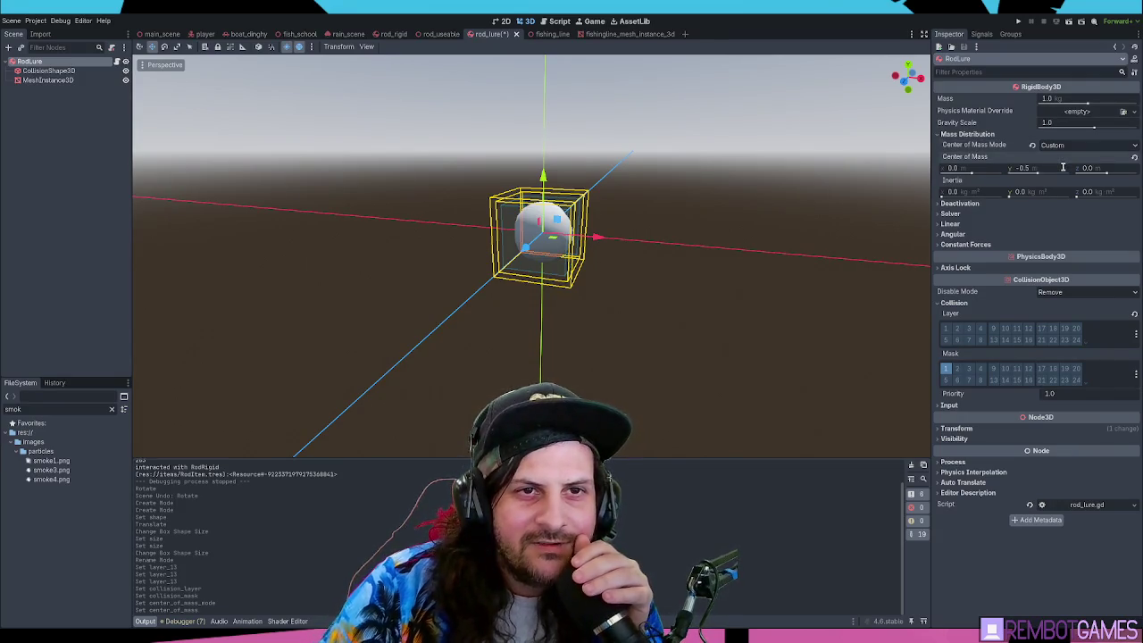
scroll(755, 263, "down", 5)
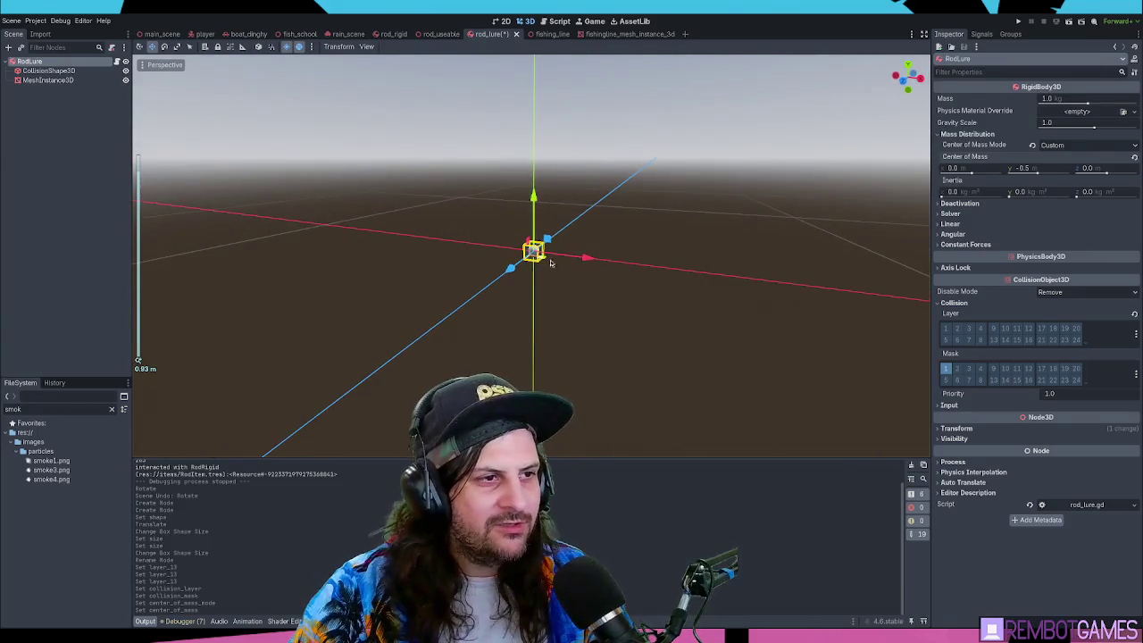
key("F5")
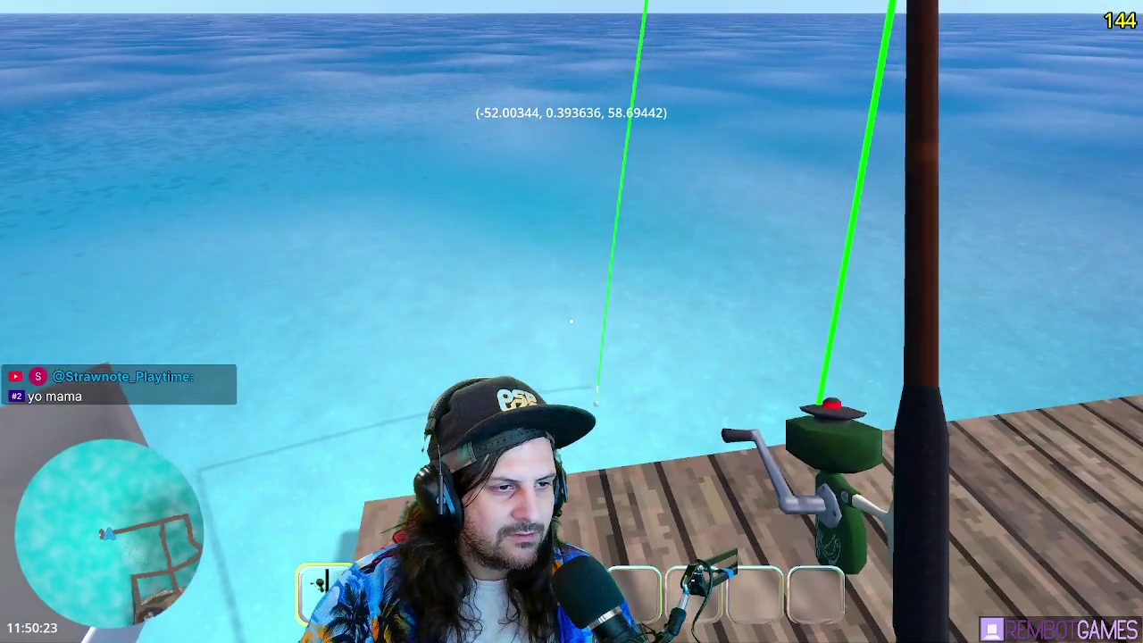
- Stop the test run with F8 and return to the rod_lure scene in the editor
key("F8")
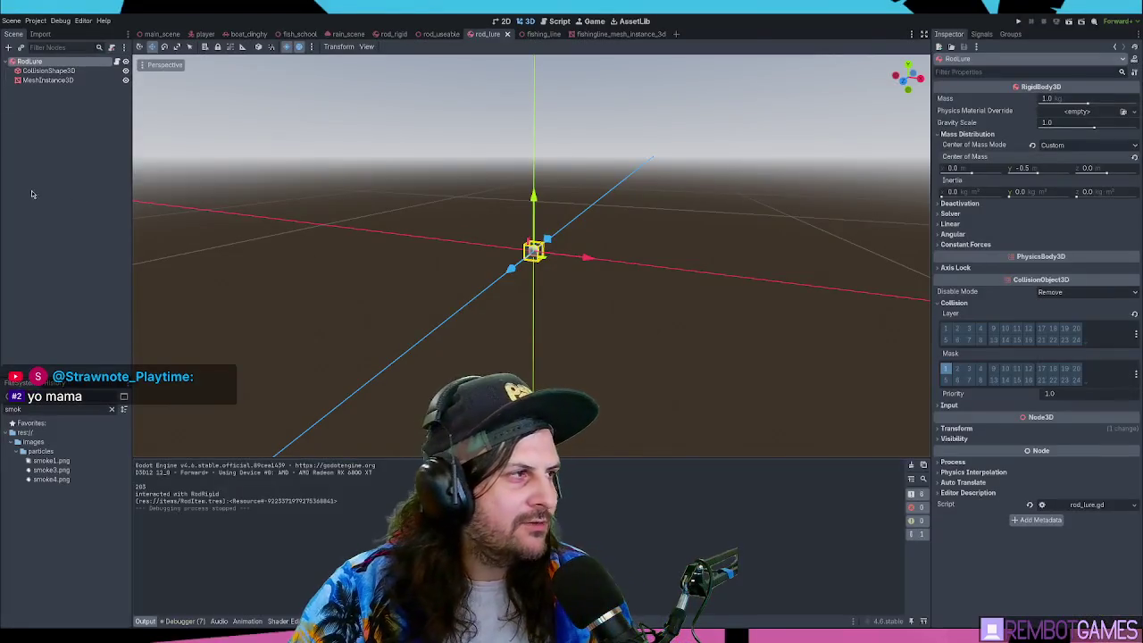
- Add a MeshInstance3D with a BoxMesh under RodLure
left_click(45, 63)
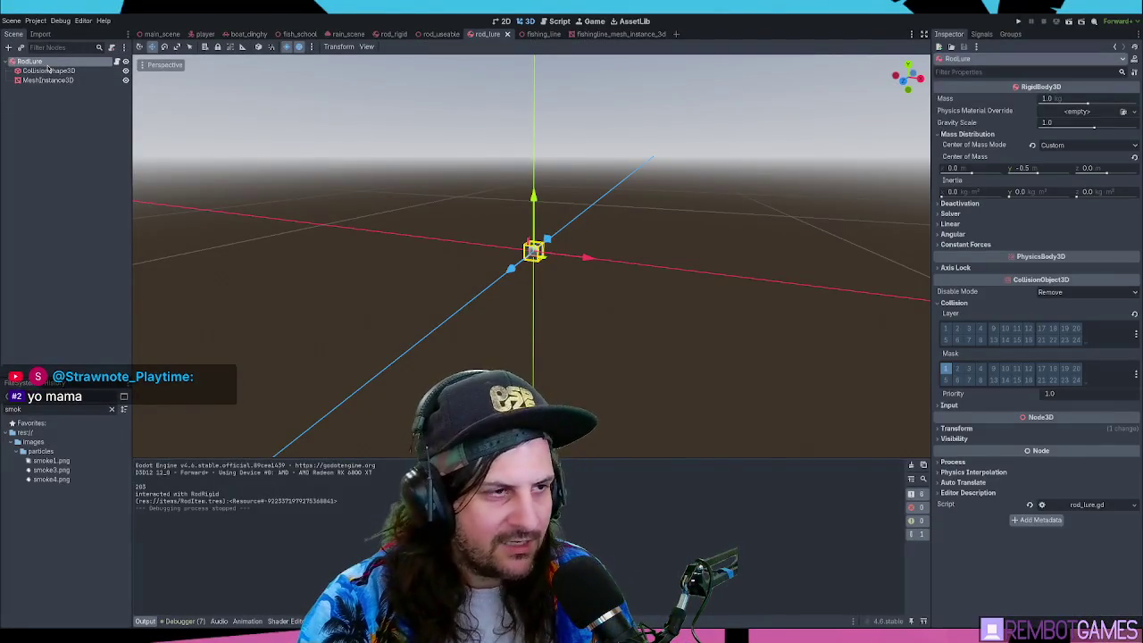
key("ctrl+v")
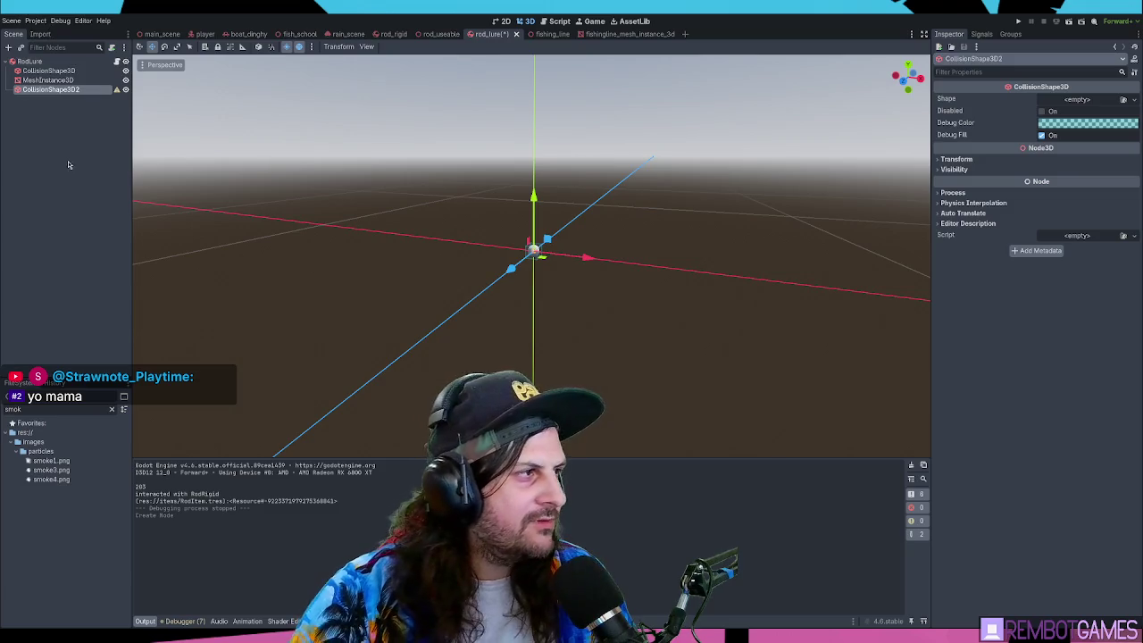
key("ctrl+z")
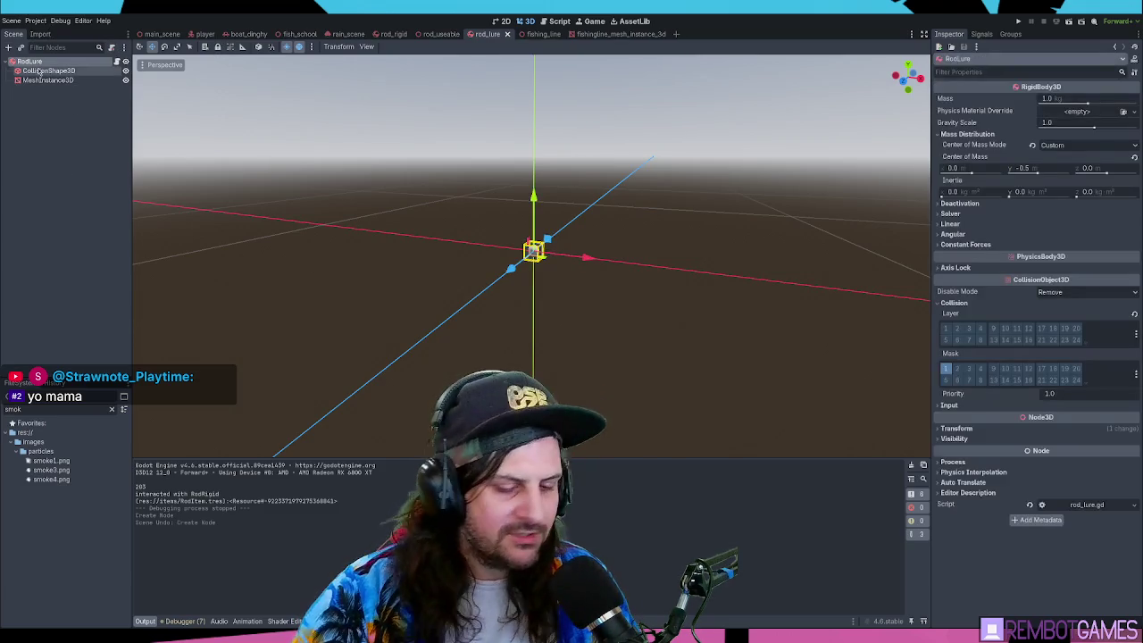
key("ctrl+v")
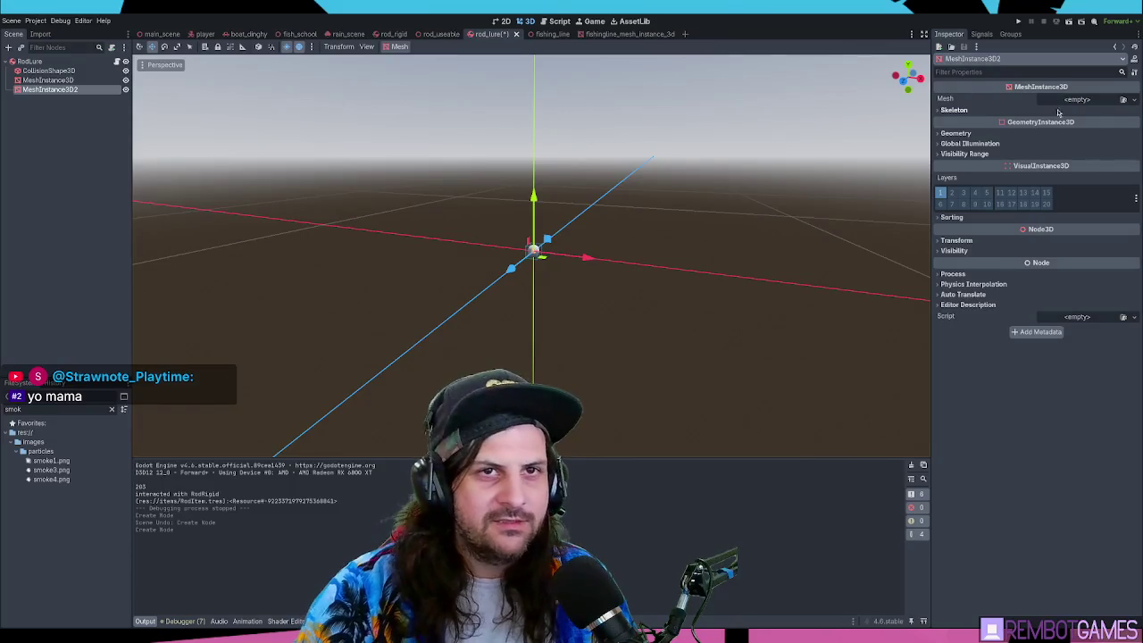
key("ctrl+v")
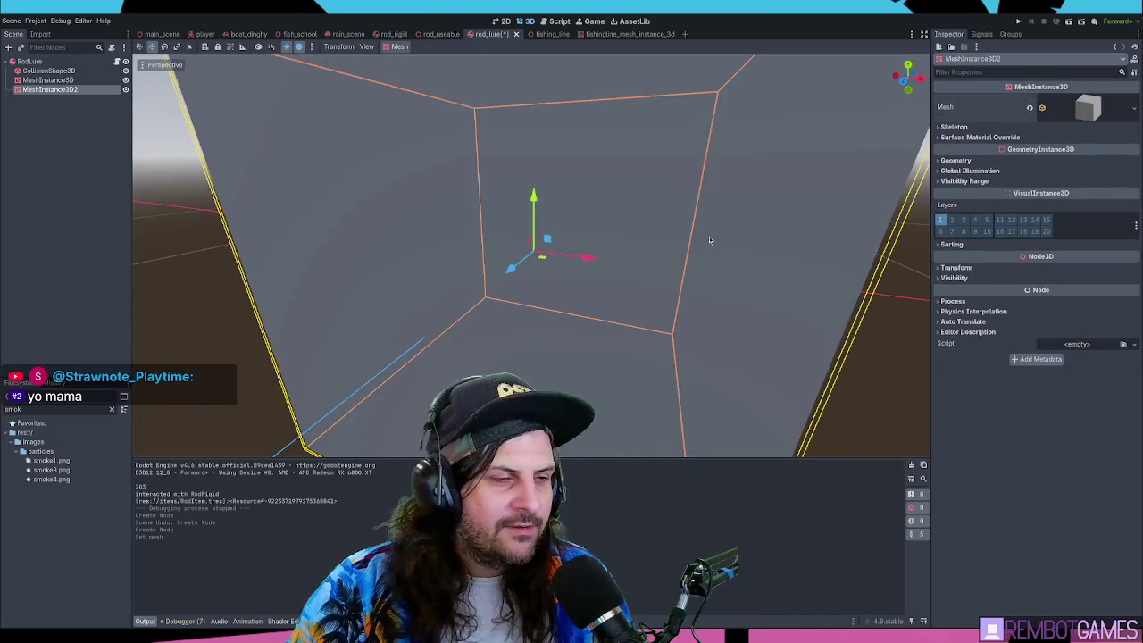
- Size the box mesh as a 0.1 m cube
left_click(1088, 107)
left_click(969, 208)
type("0.1")
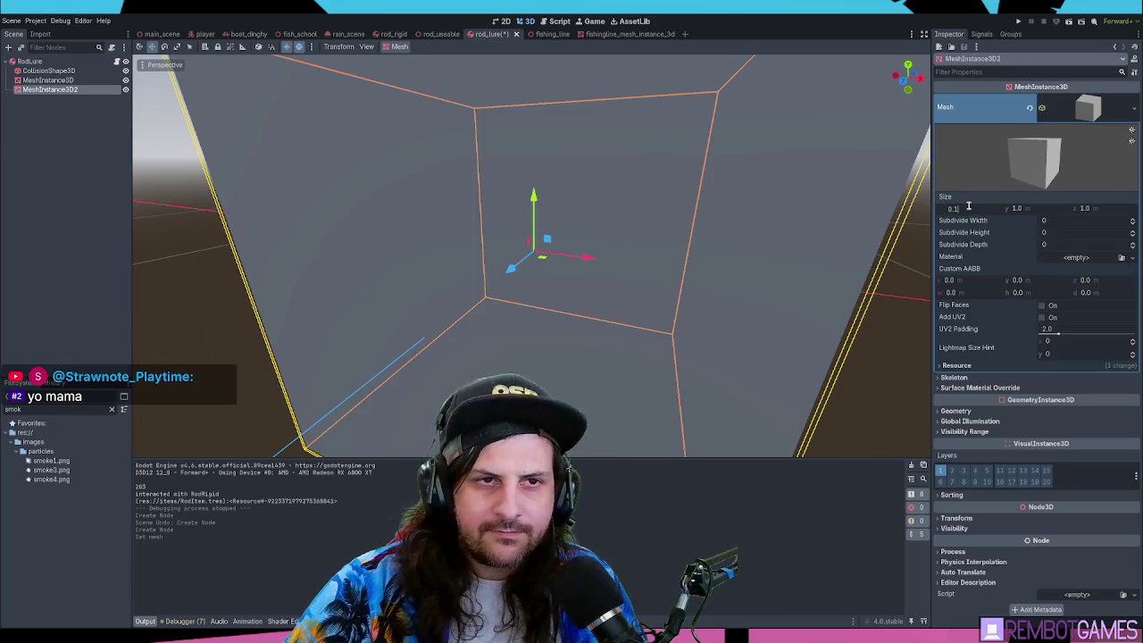
key("Tab")
type("0.1")
key("Tab")
type("0.1")
key("Return")
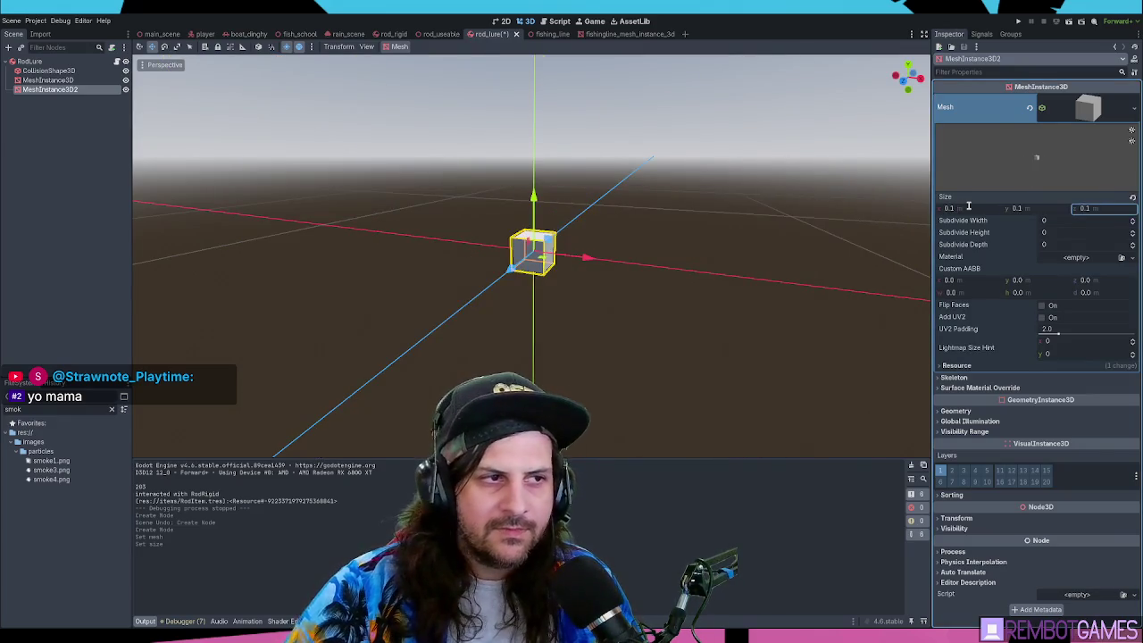
- Shrink the box mesh to a 0.05 × 0.05 × 0.05 cube
scroll(625, 263, "up", 5)
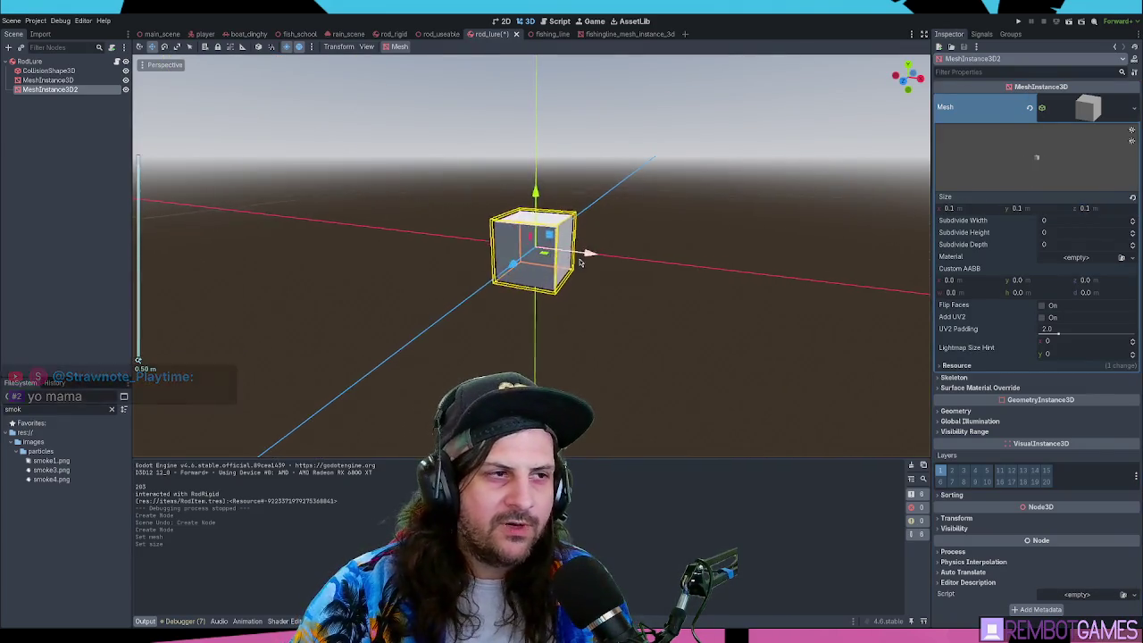
left_click_drag(965, 215, 970, 215)
left_click(966, 209)
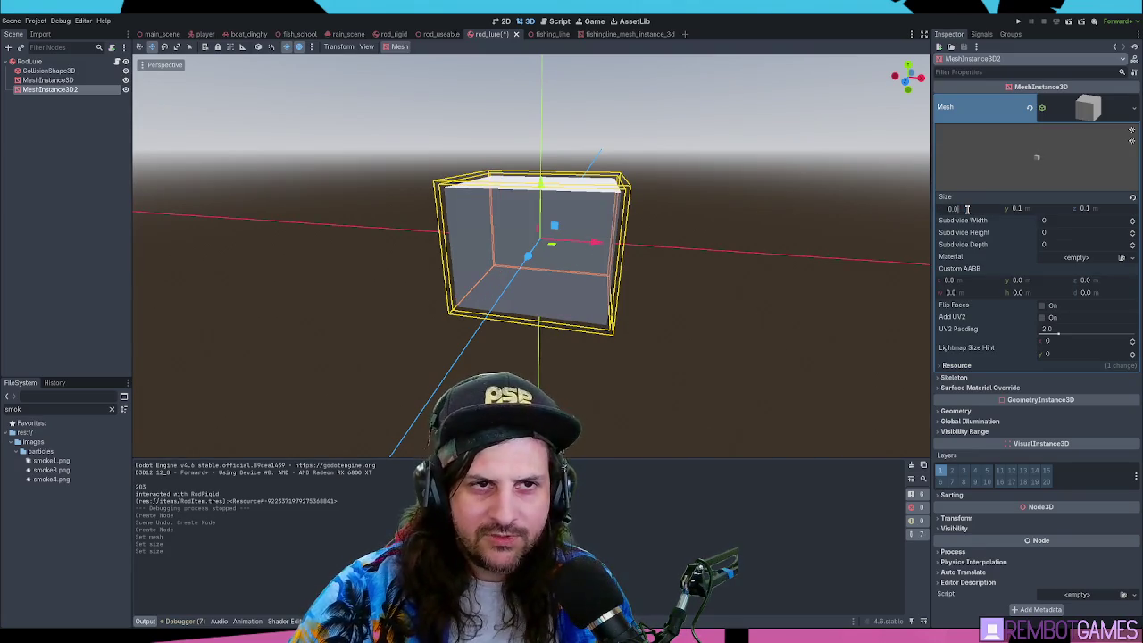
type("5")
key("Tab")
type("0.05")
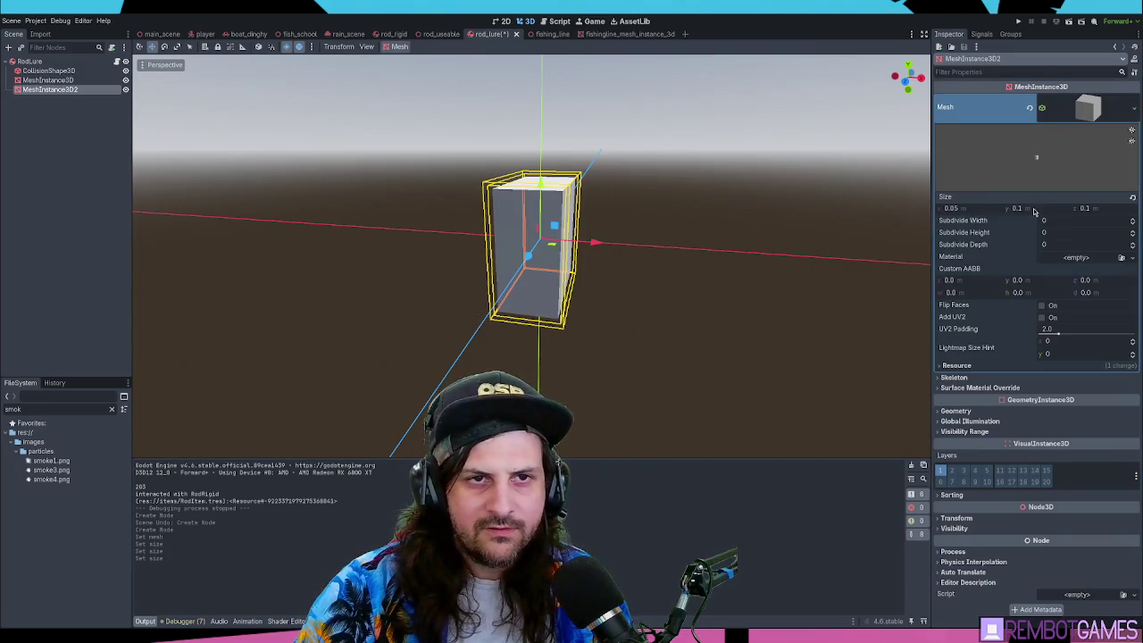
key("Tab")
type("0.05")
key("Return")
- Move the box below the sphere and shrink it to 0.02 on x, y and z
mouse_move(668, 255)
left_mouse_down()
mouse_move(683, 273)
mouse_move(625, 259)
left_mouse_up()
mouse_move(541, 183)
left_mouse_down()
mouse_move(549, 278)
mouse_move(549, 256)
left_mouse_up()
left_click(978, 207)
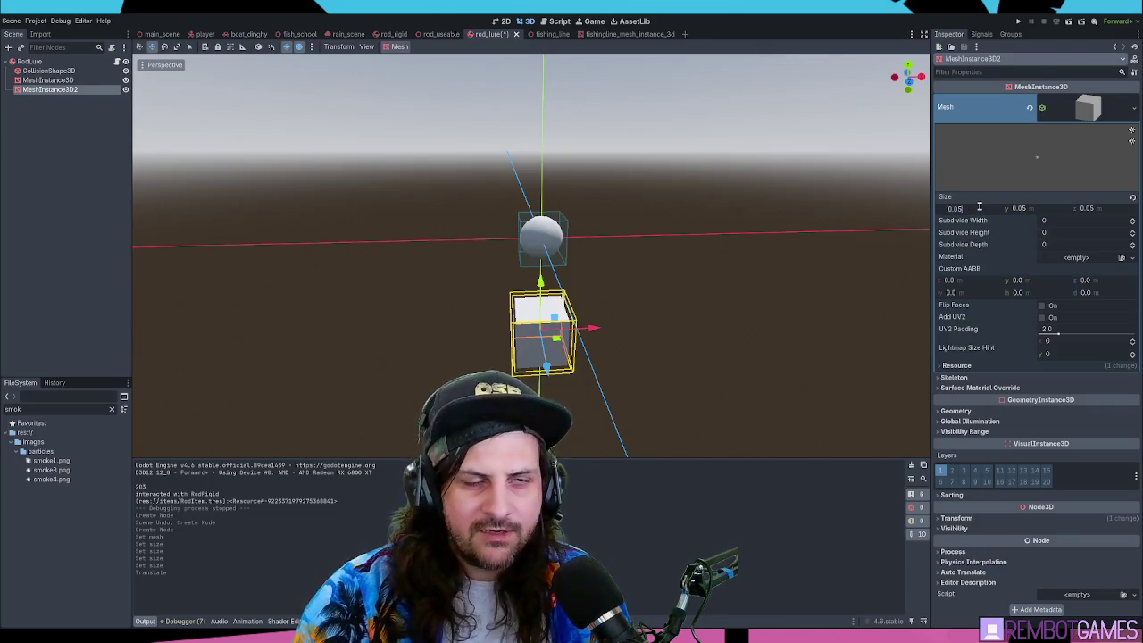
type("0.02")
key("Return")
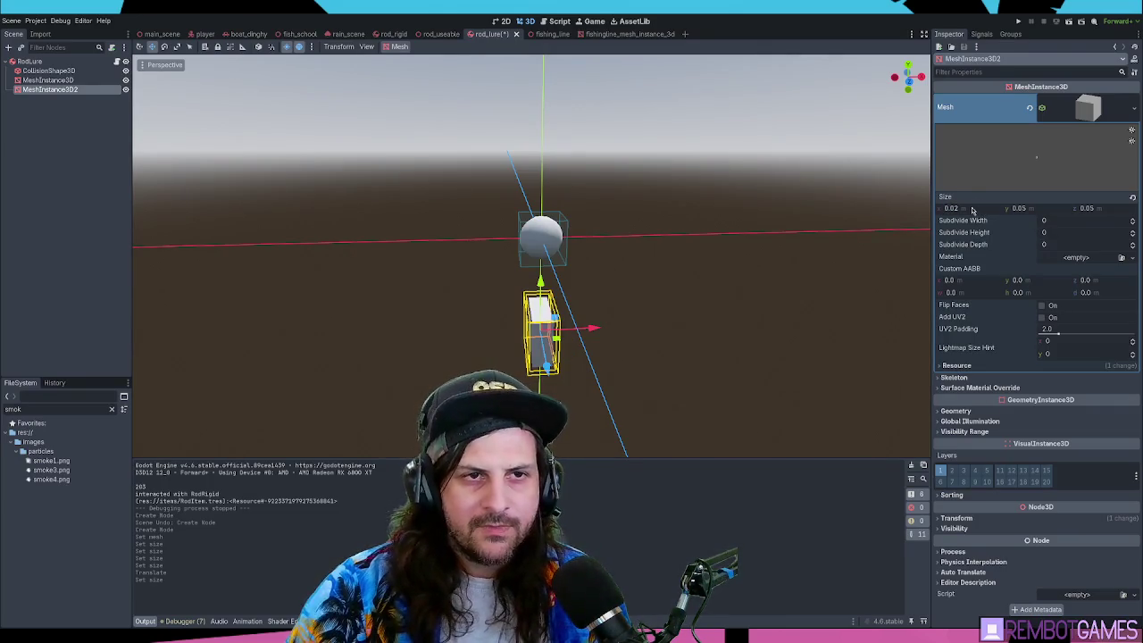
left_click(1019, 208)
type("0.02")
key("Return")
left_click(1088, 209)
type("0.02")
key("Return")
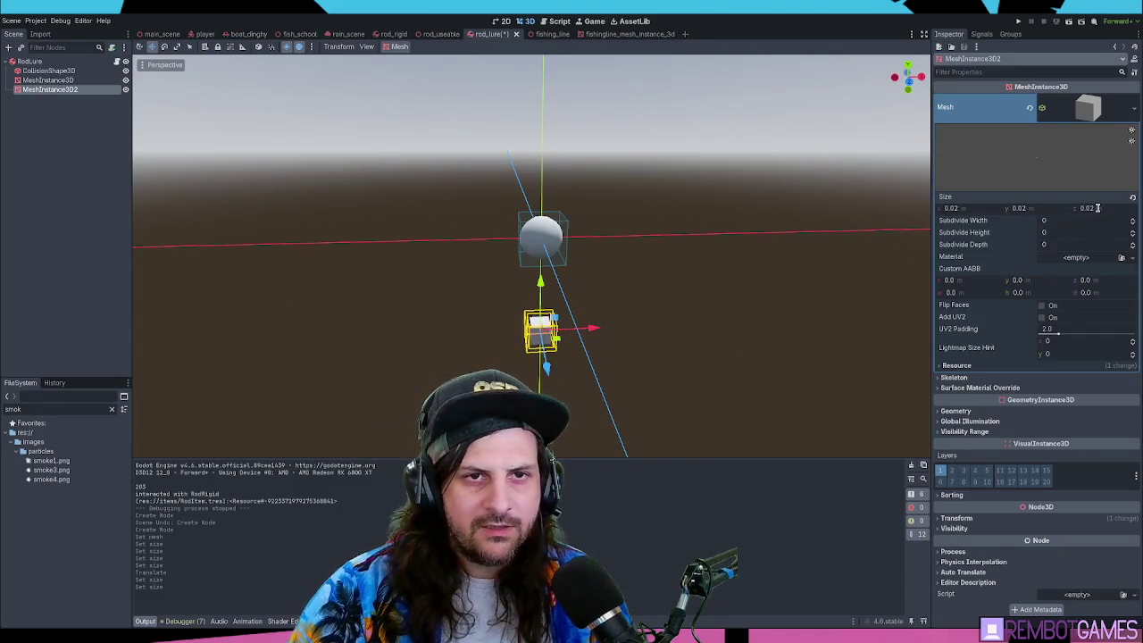
- Stretch the box's y size to about 0.17 into a thin rod and run the project
left_click_drag(616, 307, 707, 291)
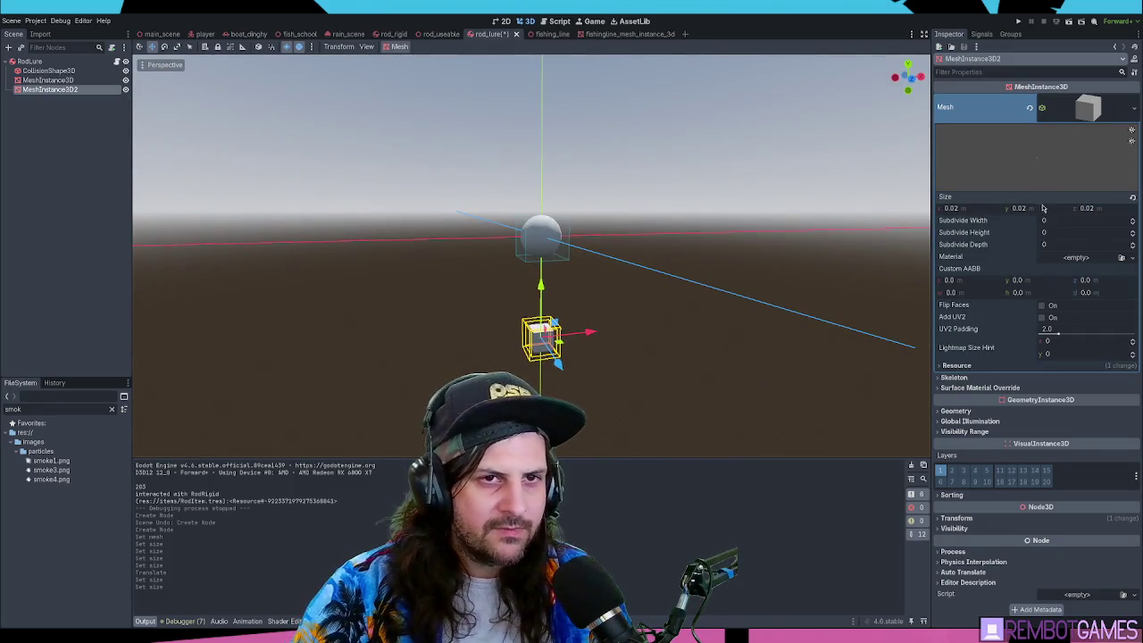
left_click_drag(1042, 208, 1058, 208)
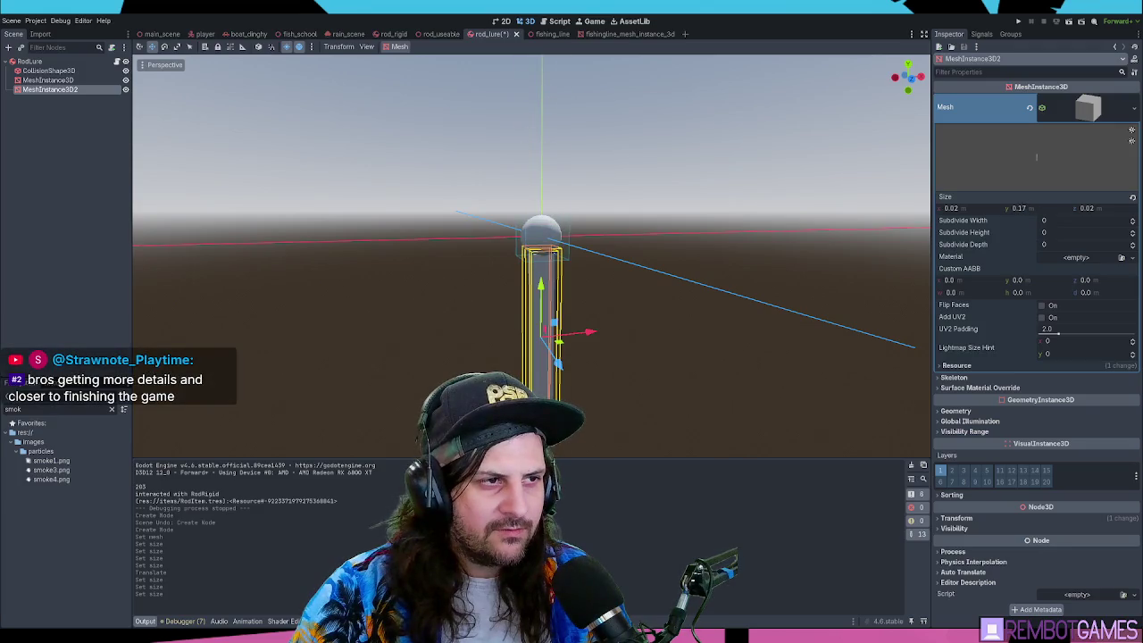
left_click_drag(646, 312, 666, 309)
key("F5")
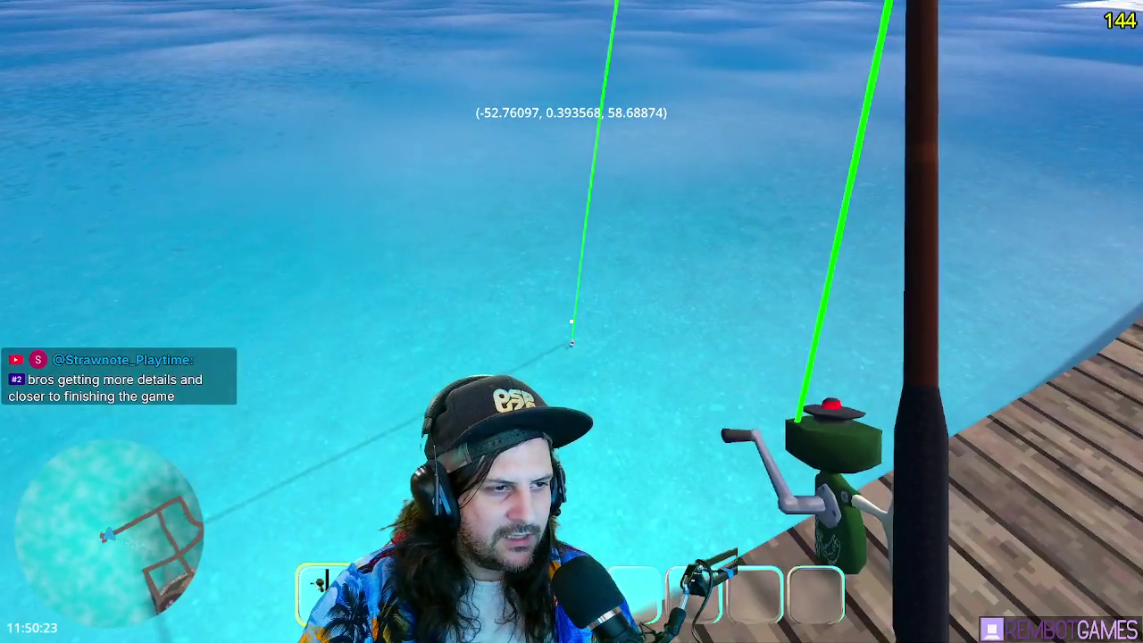
- Cast the fishing line twice, stop the game, then save and relaunch it
left_click(572, 322)
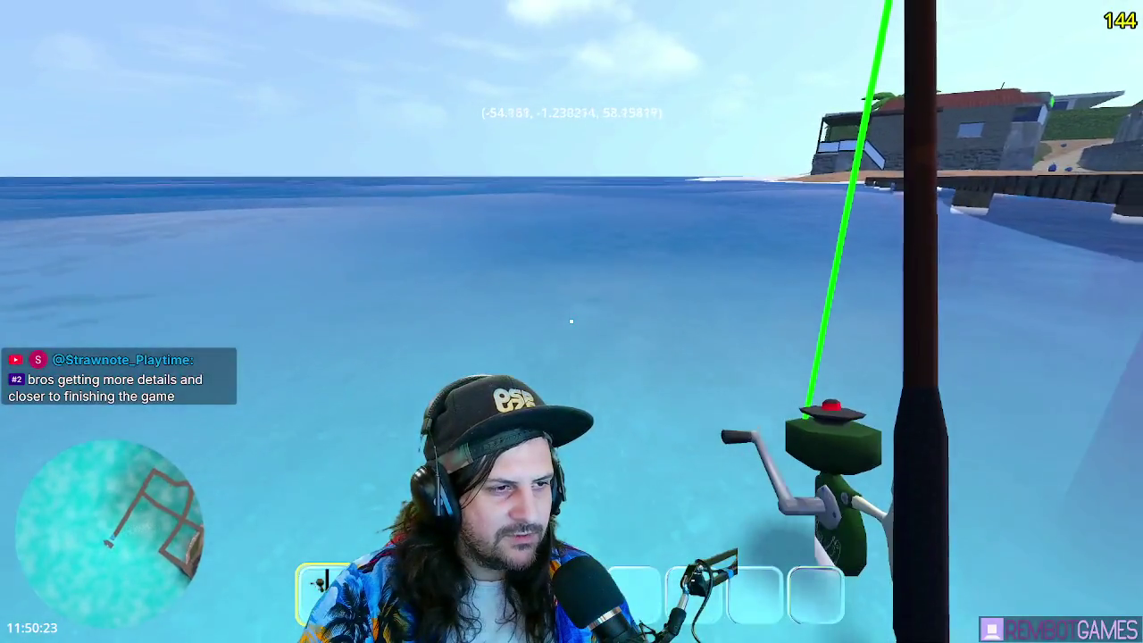
left_click(572, 321)
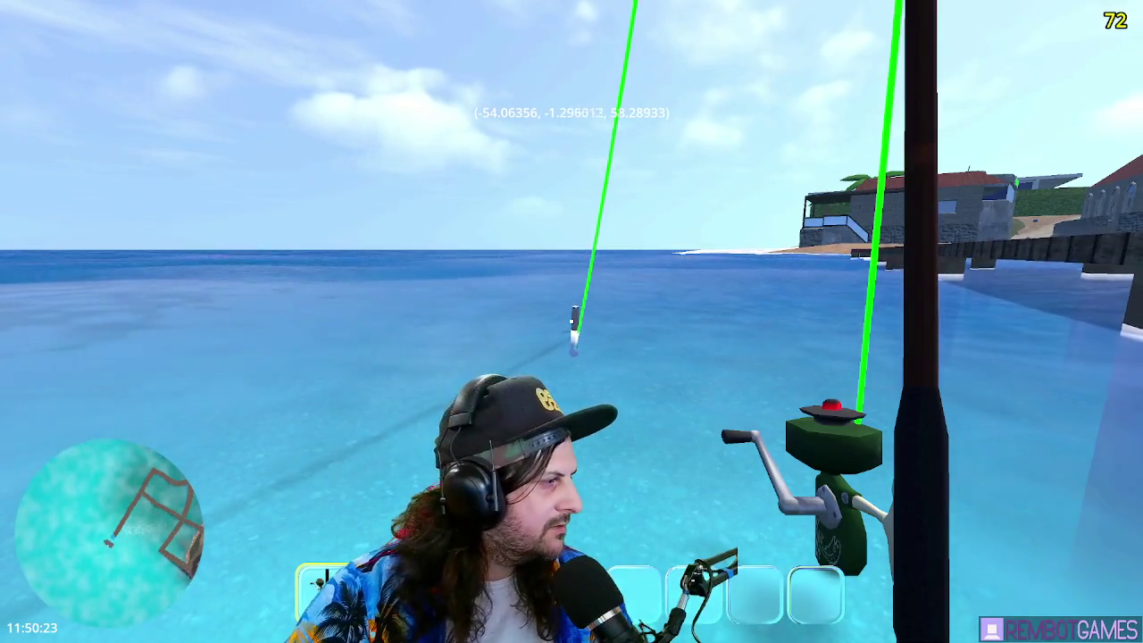
mouse_move(571, 321)
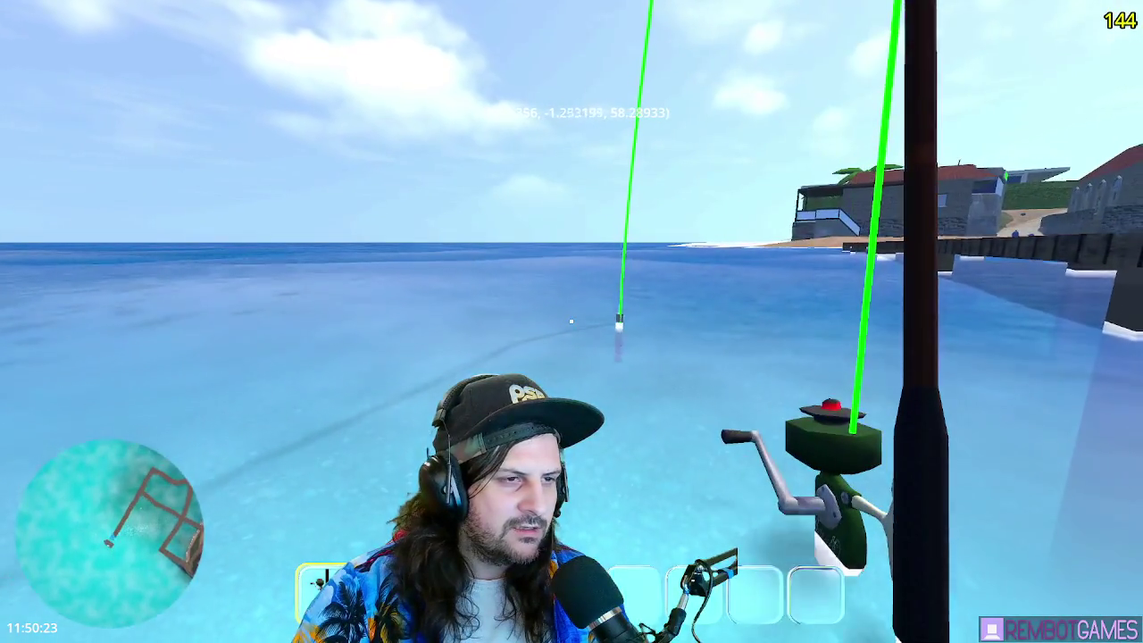
key("F8")
key("F5")
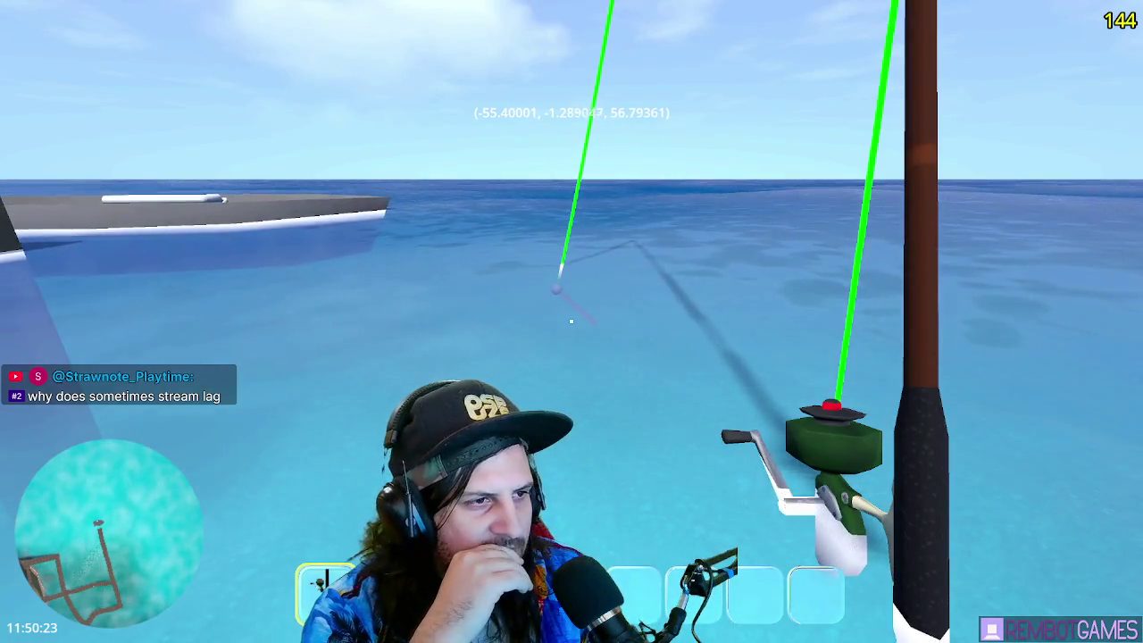
- Delete the thin rod mesh MeshInstance3D2 and add a RigidBody3D child to RodLure
key("F8")
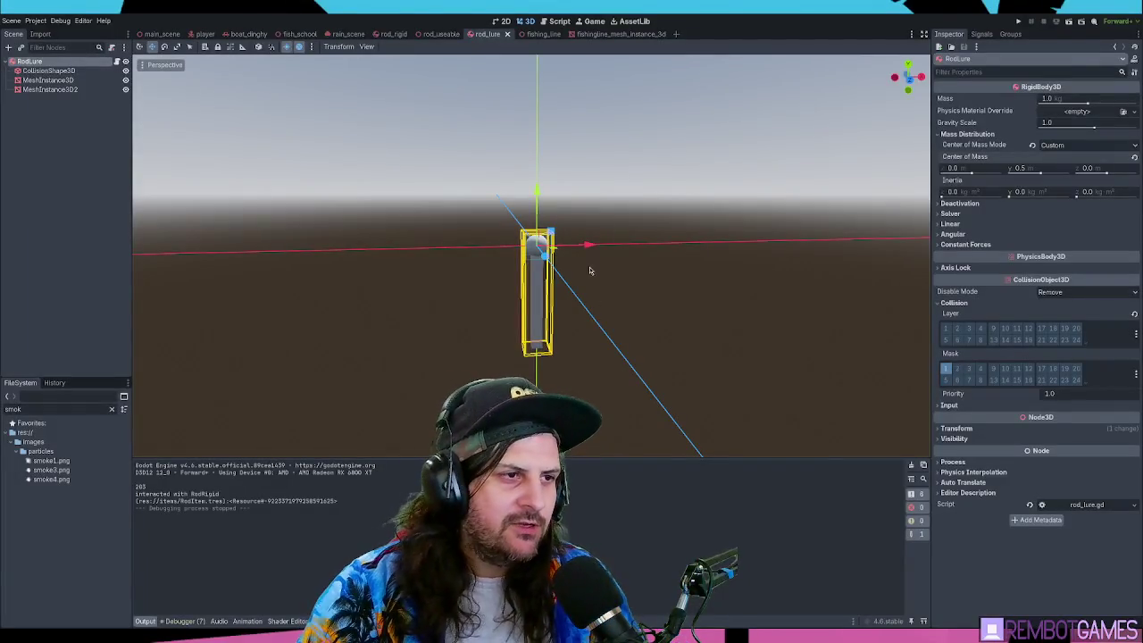
left_click(574, 314)
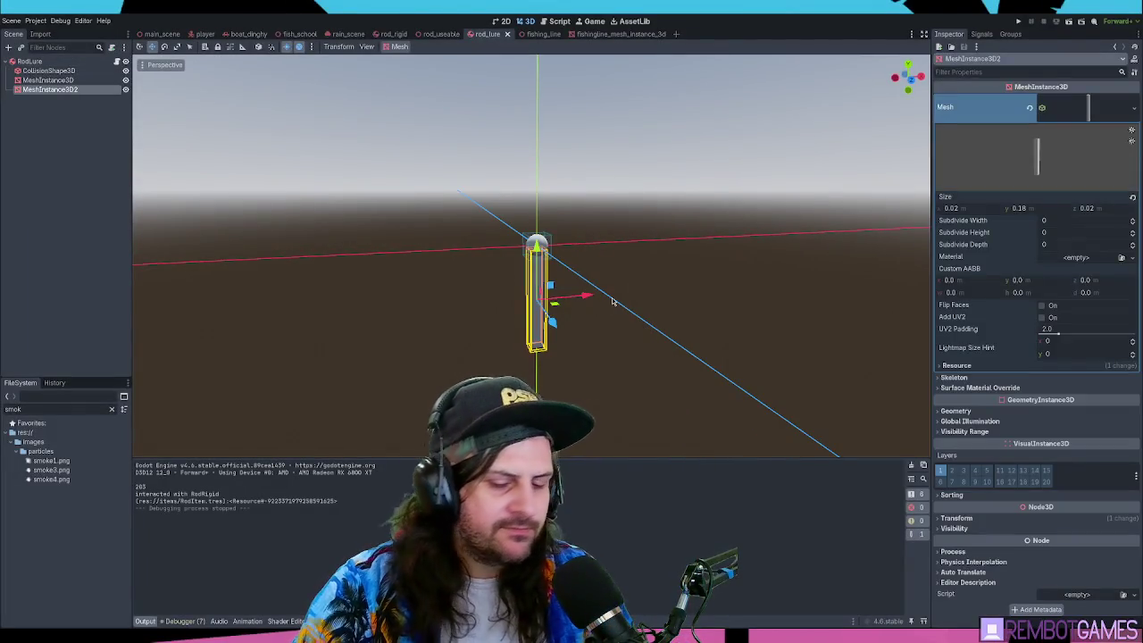
key("Delete")
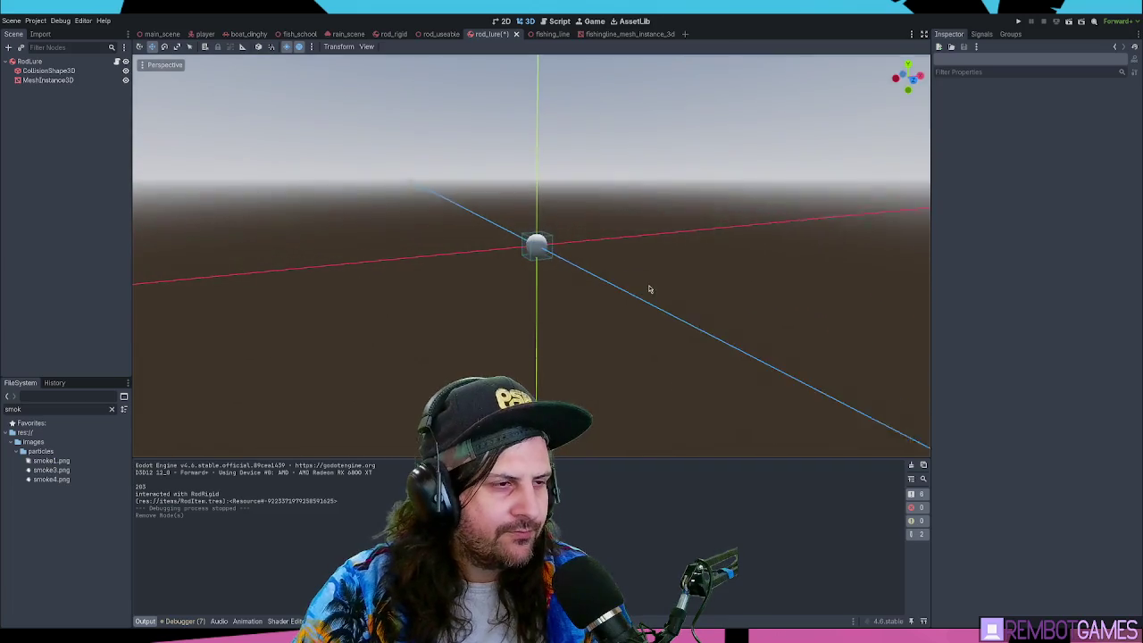
left_click_drag(648, 281, 652, 290)
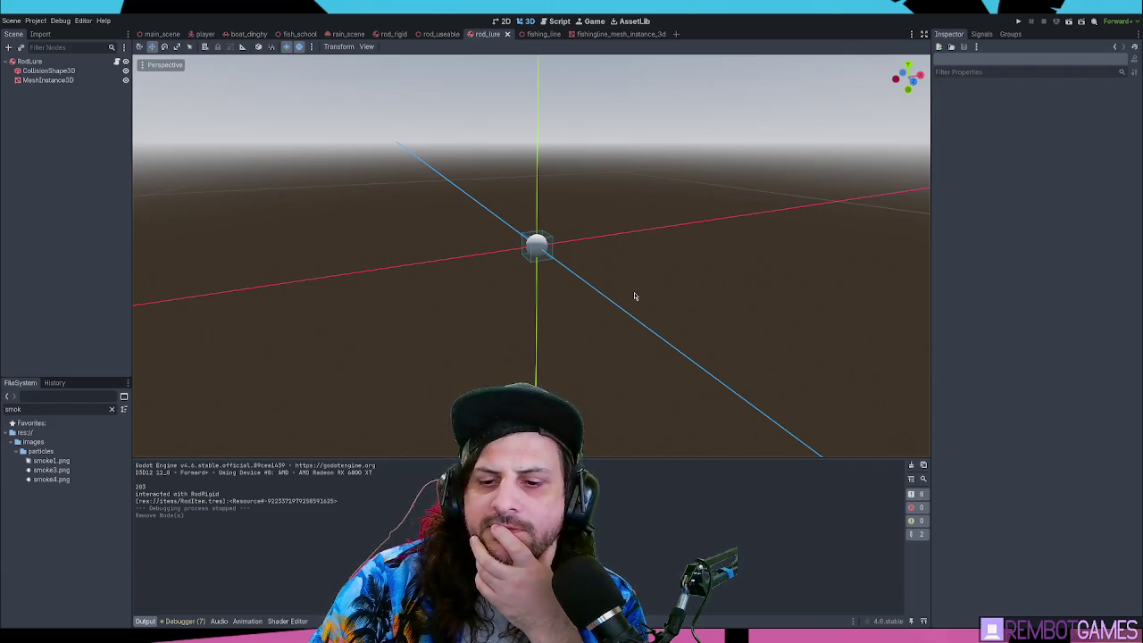
left_click(106, 62)
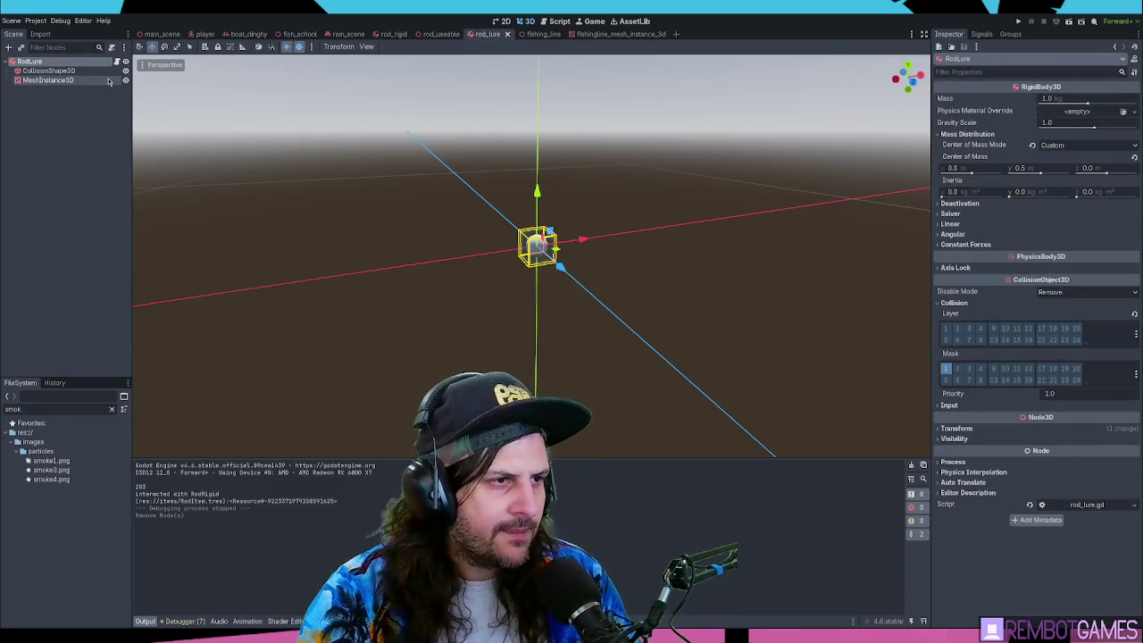
key("Return")
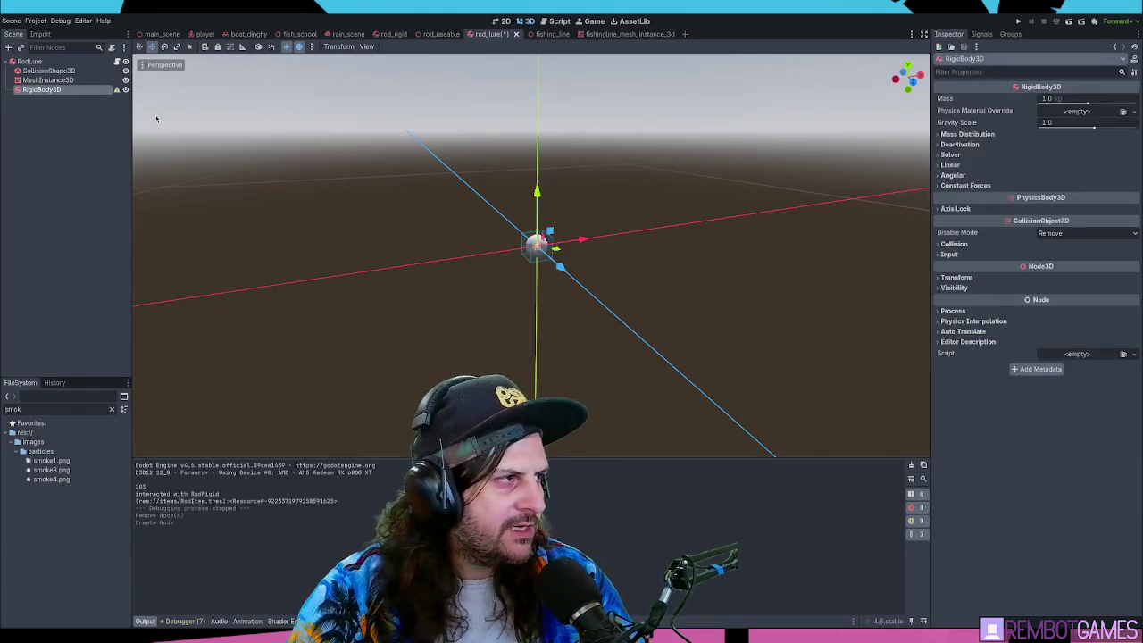
- Rename the rigid body Hook, duplicate the sphere mesh, and lower Hook below the lure
type("Hook")
key("Return")
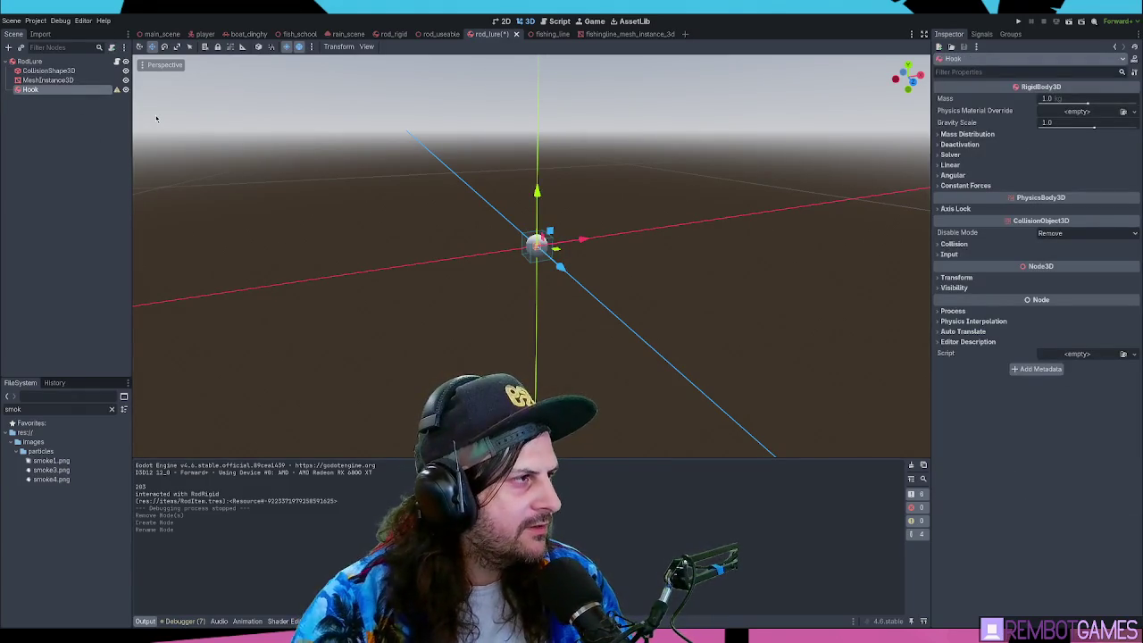
left_click(49, 80)
left_click_drag(50, 82, 30, 99)
key("ctrl+z")
key("ctrl+d")
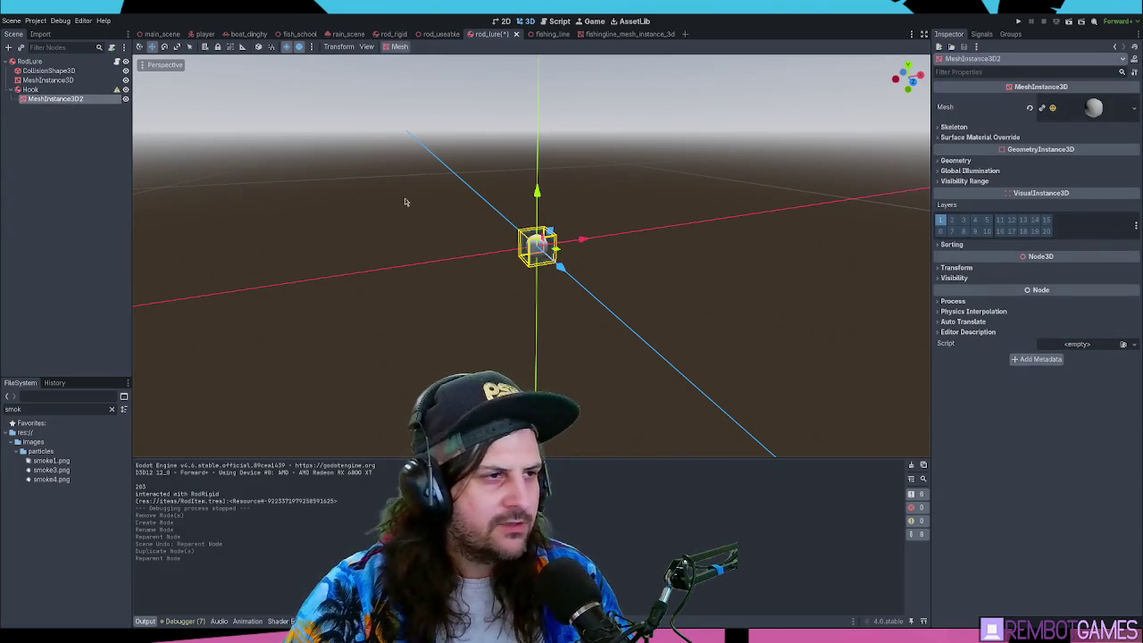
left_click(30, 89)
left_click_drag(536, 191, 541, 250)
- Set the duplicated sphere mesh radius to 0.01 and save the rod_lure scene
left_click(62, 100)
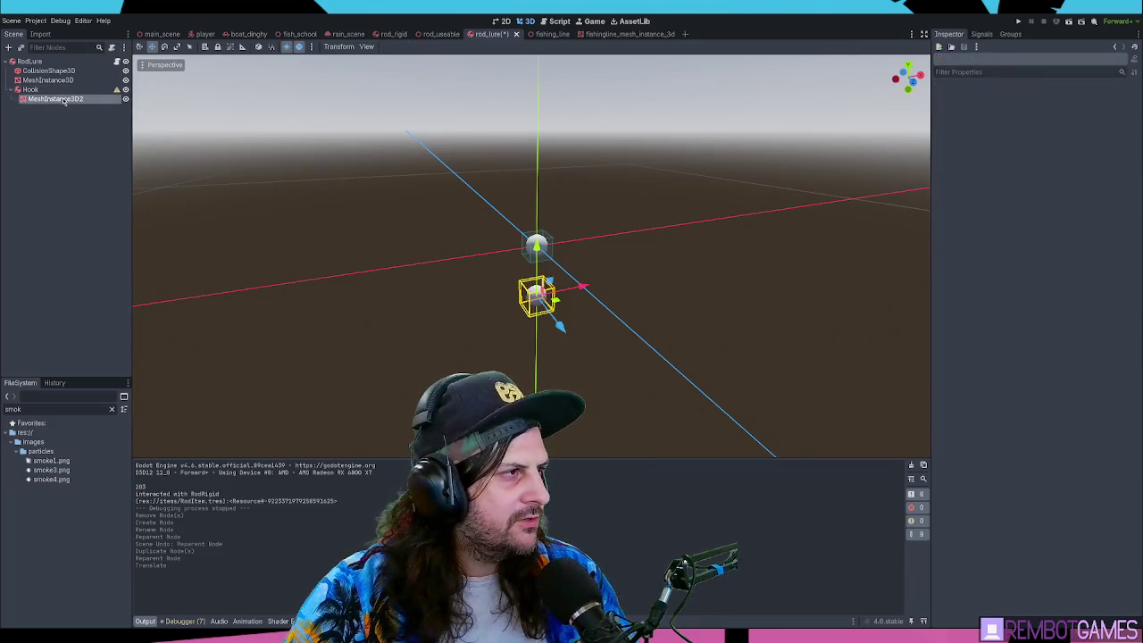
left_click(1082, 120)
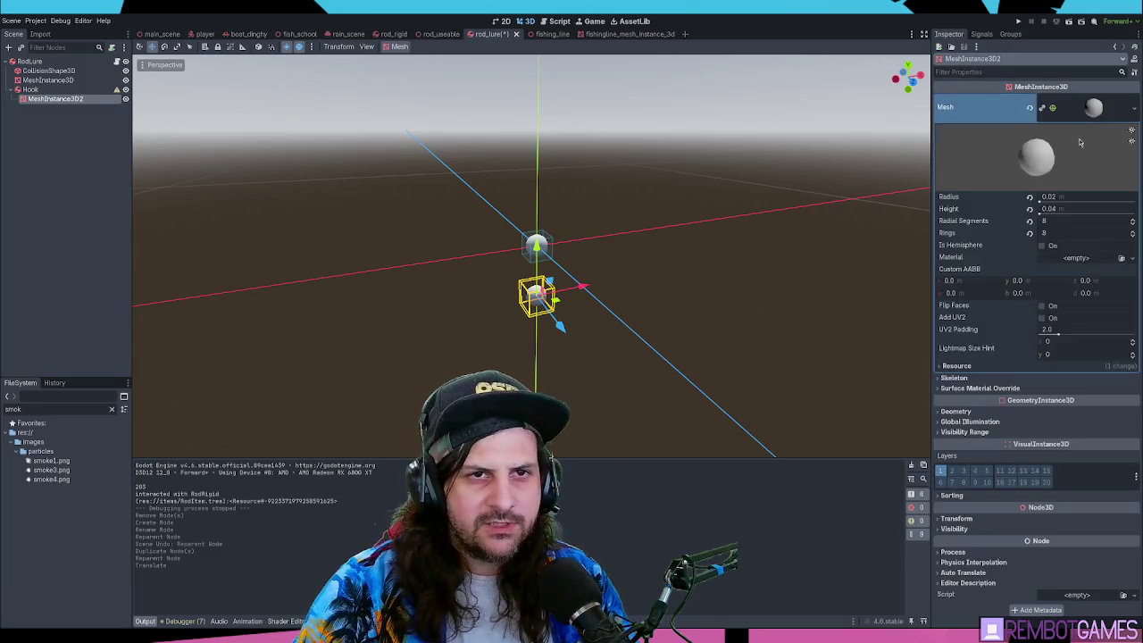
left_click(1074, 198)
type("1")
key("Tab")
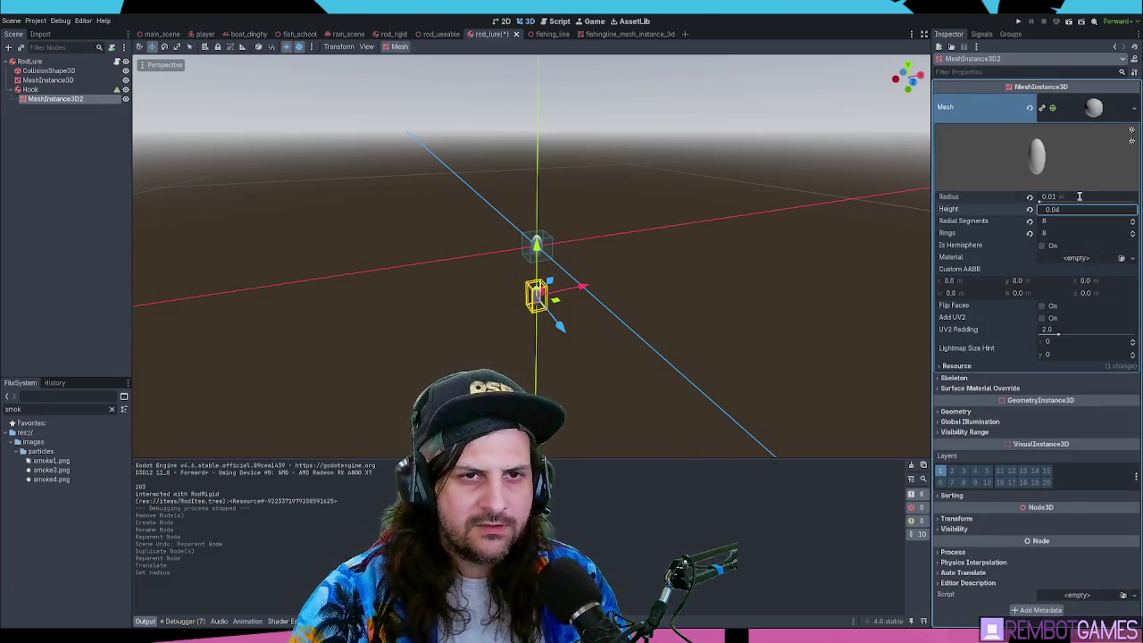
type("0.02")
key("Return")
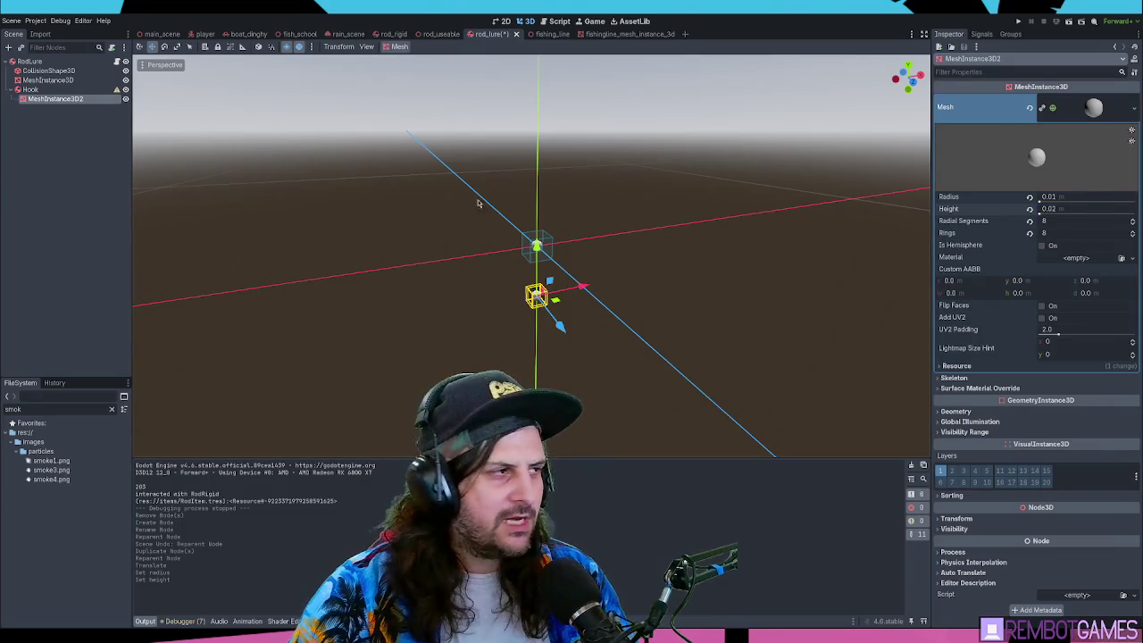
key("ctrl+z")
key("ctrl+z")
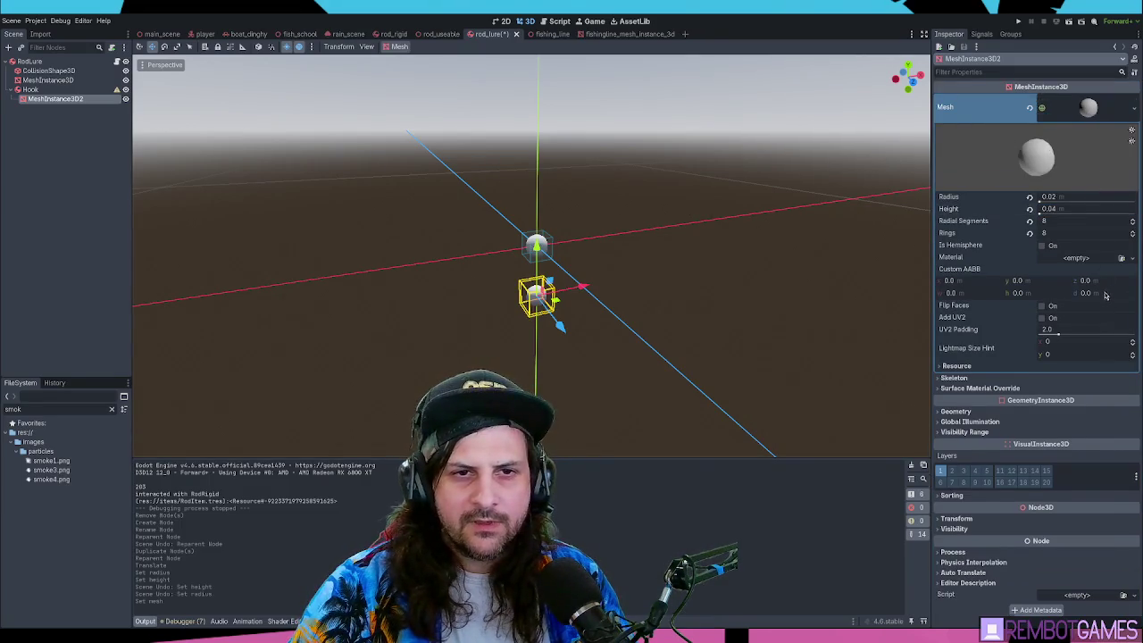
left_click(1083, 198)
key("Tab")
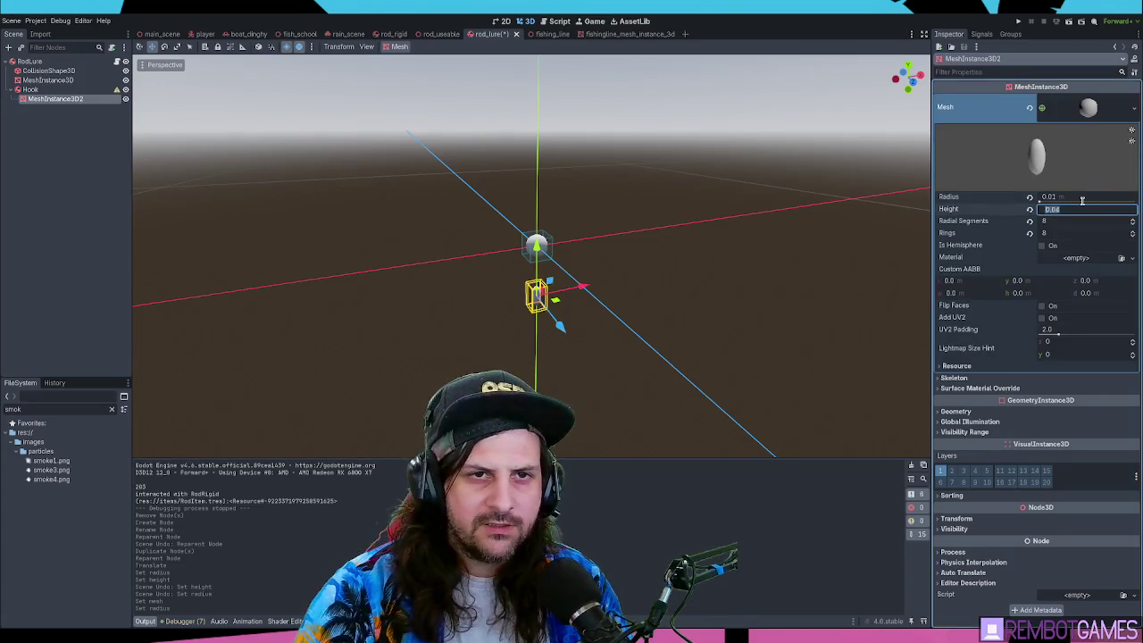
scroll(824, 237, "up", 3)
left_click(643, 307)
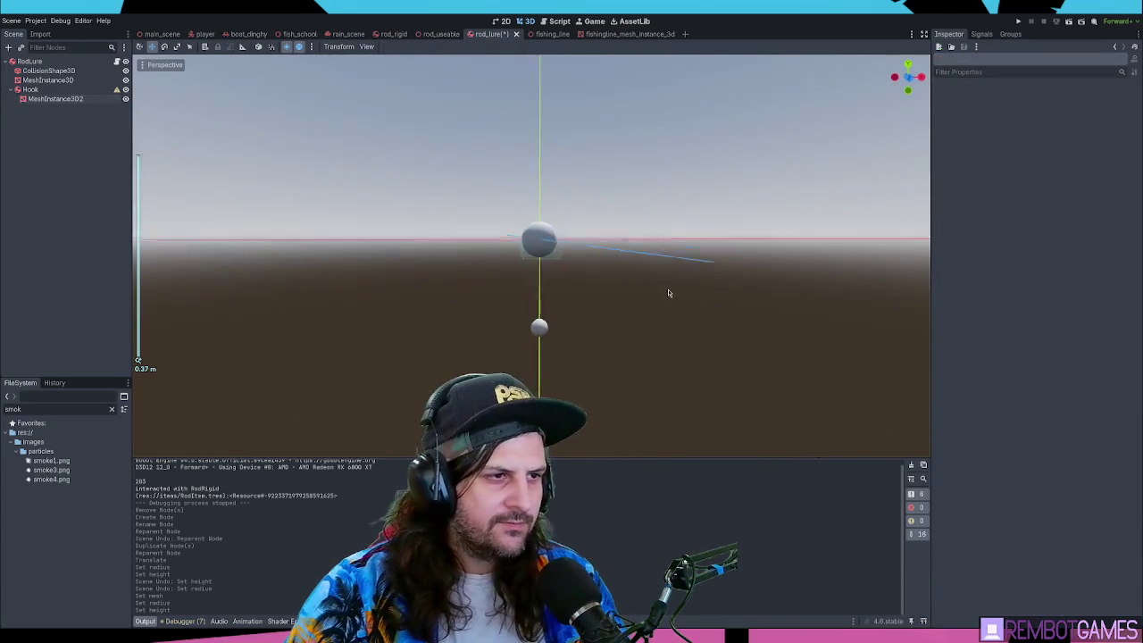
left_click_drag(668, 293, 602, 283)
key("ctrl+s")
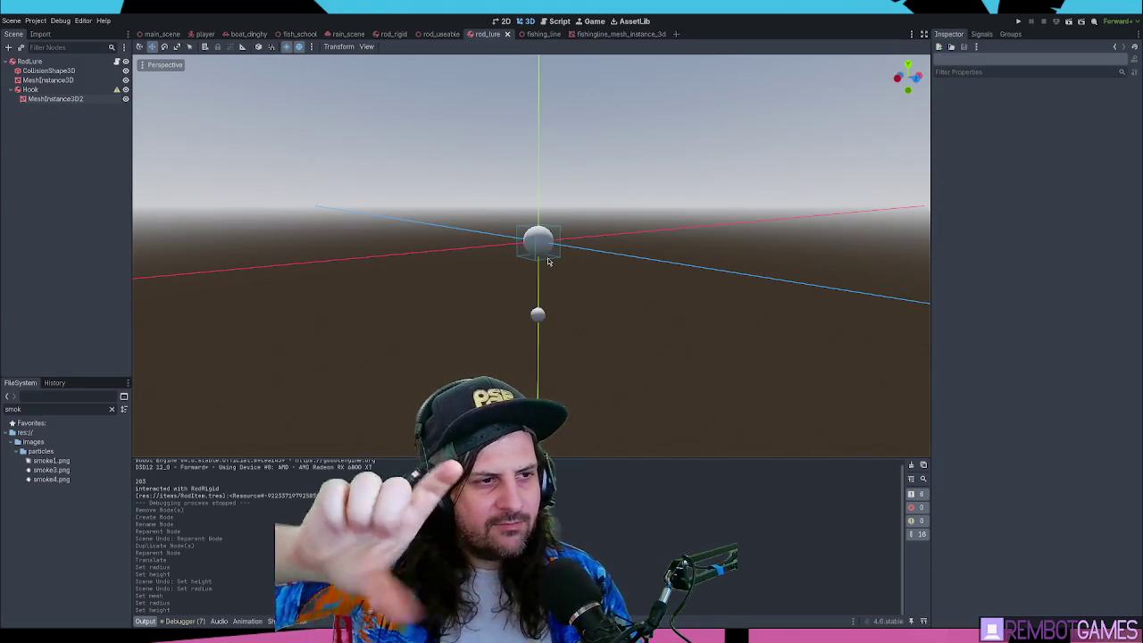
- Copy the lure's CollisionShape3D under Hook, then save and run the scene with F6
left_click(60, 89)
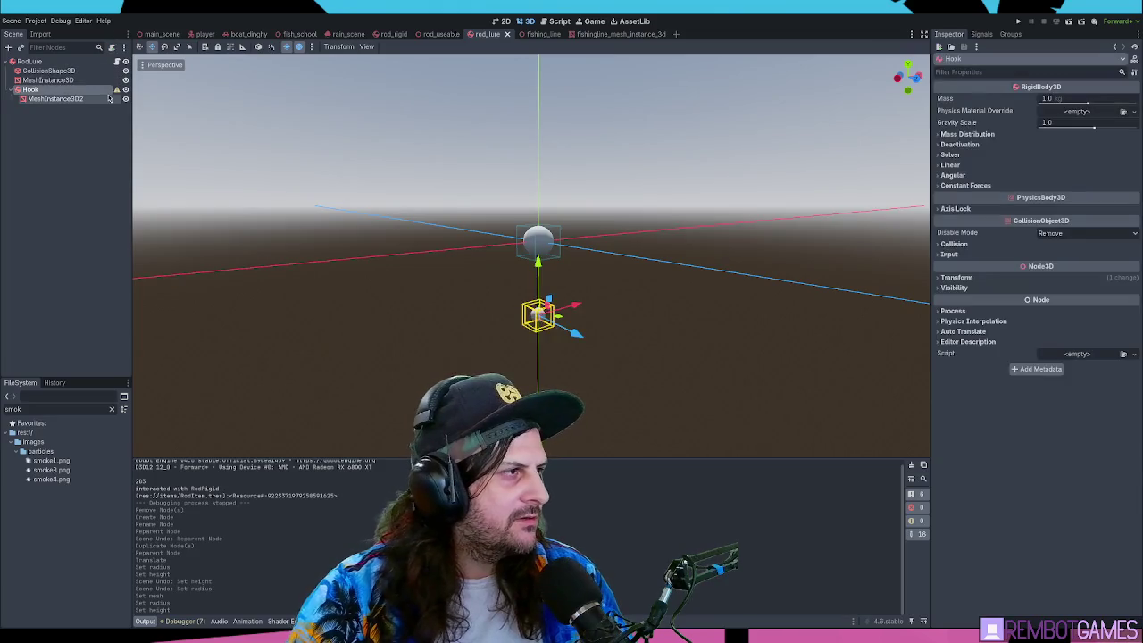
left_click(49, 70)
key("ctrl+c")
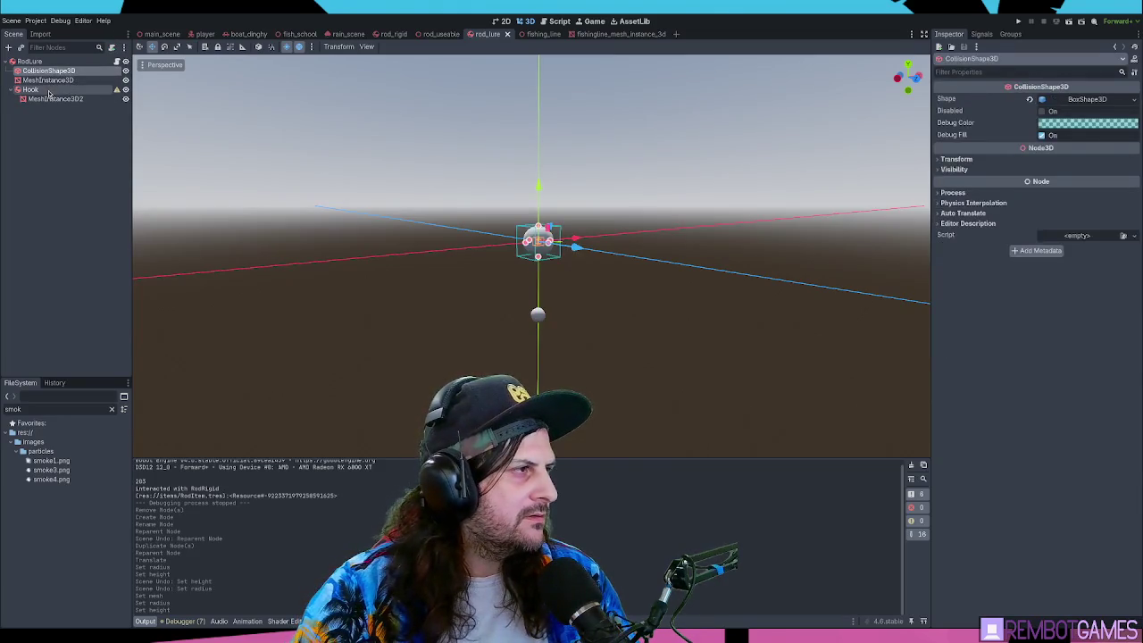
left_click(36, 90)
key("ctrl+v")
left_click_drag(53, 108, 50, 99)
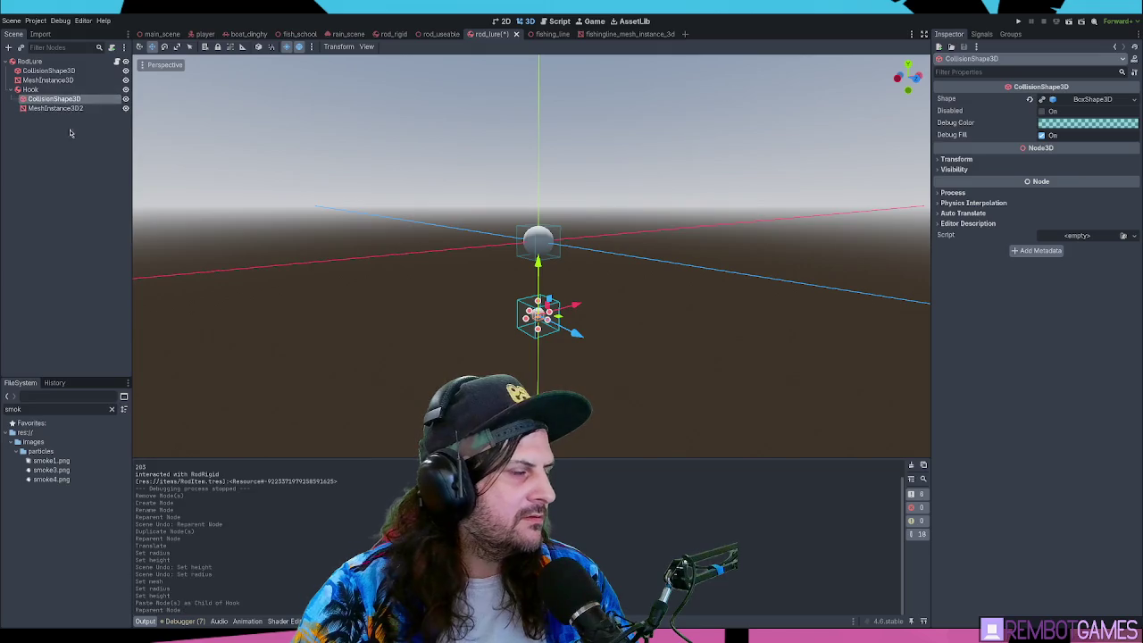
left_click(71, 132)
left_click(42, 98)
left_click(34, 90)
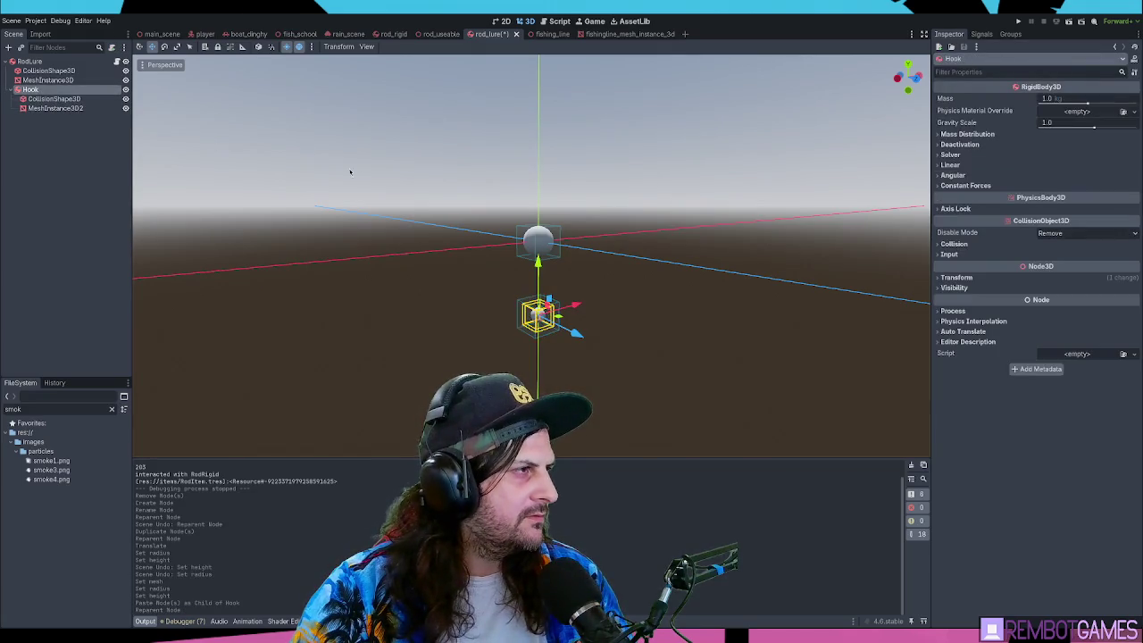
key("F6")
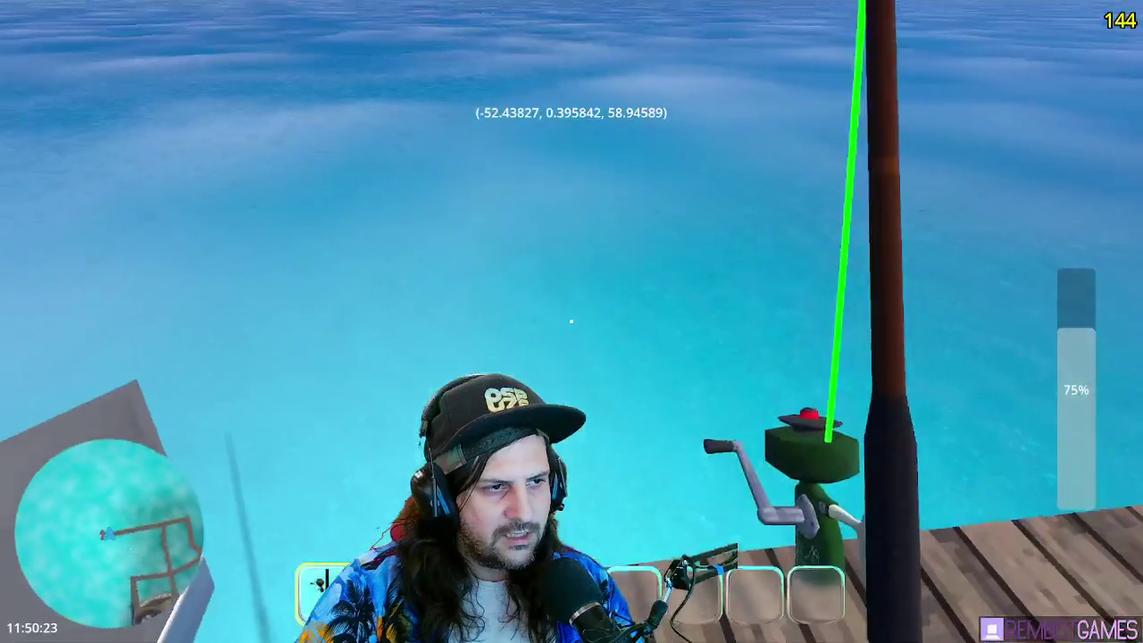
- Cast the line in the running game, then stop it with F8
left_click(572, 322)
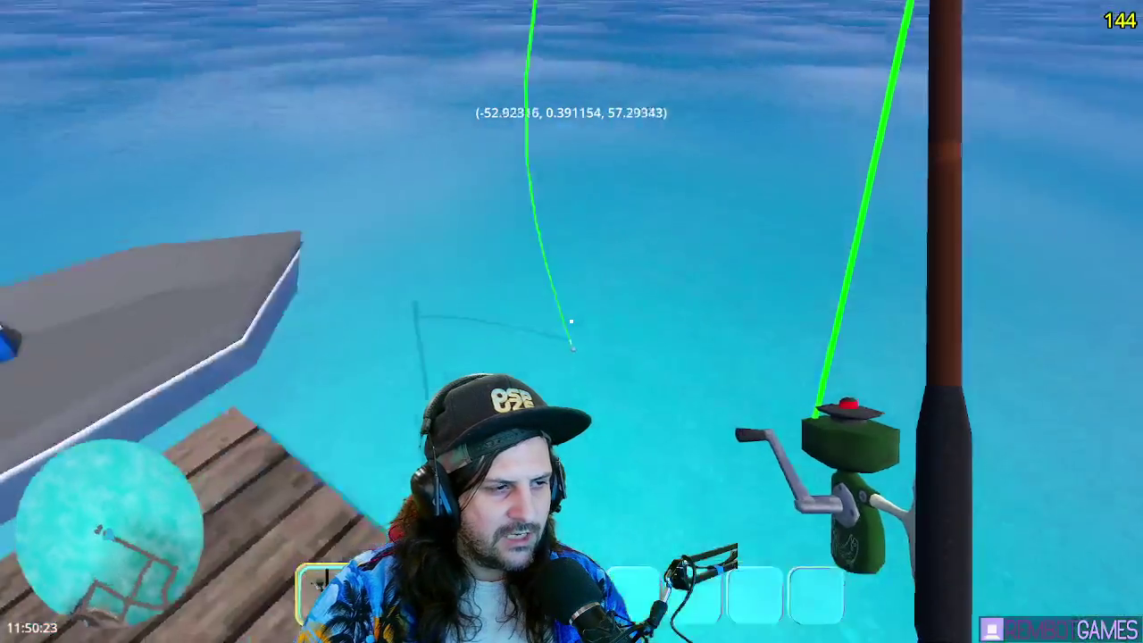
key("F8")
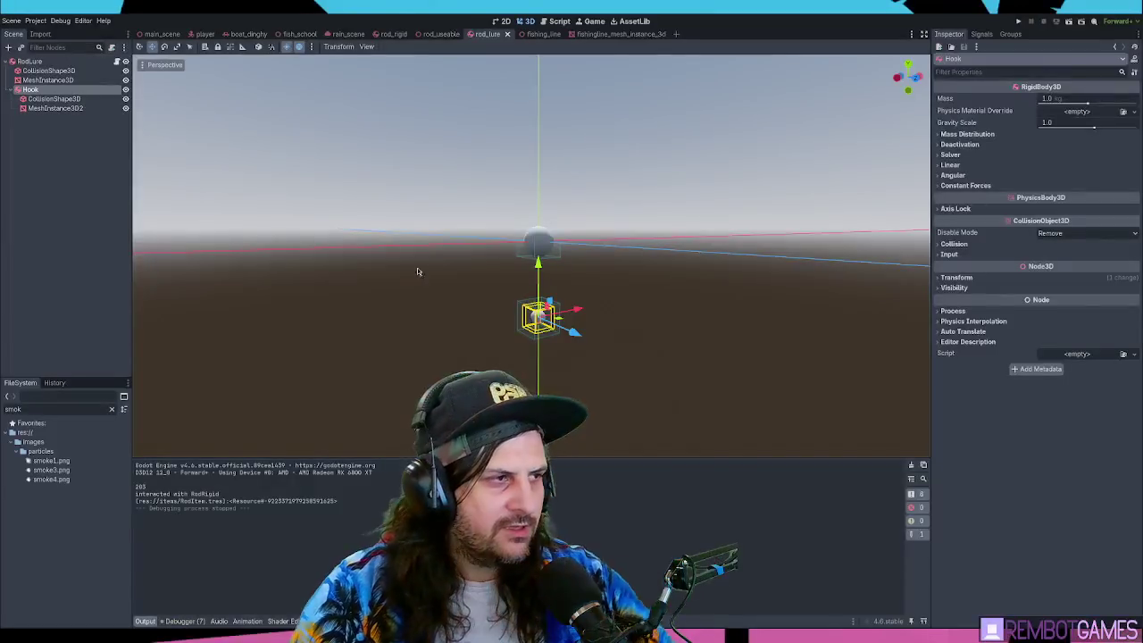
- Select the RodLure body and add a new Generic6DOFJoint3D node to the rod_lure scene
left_click(56, 63)
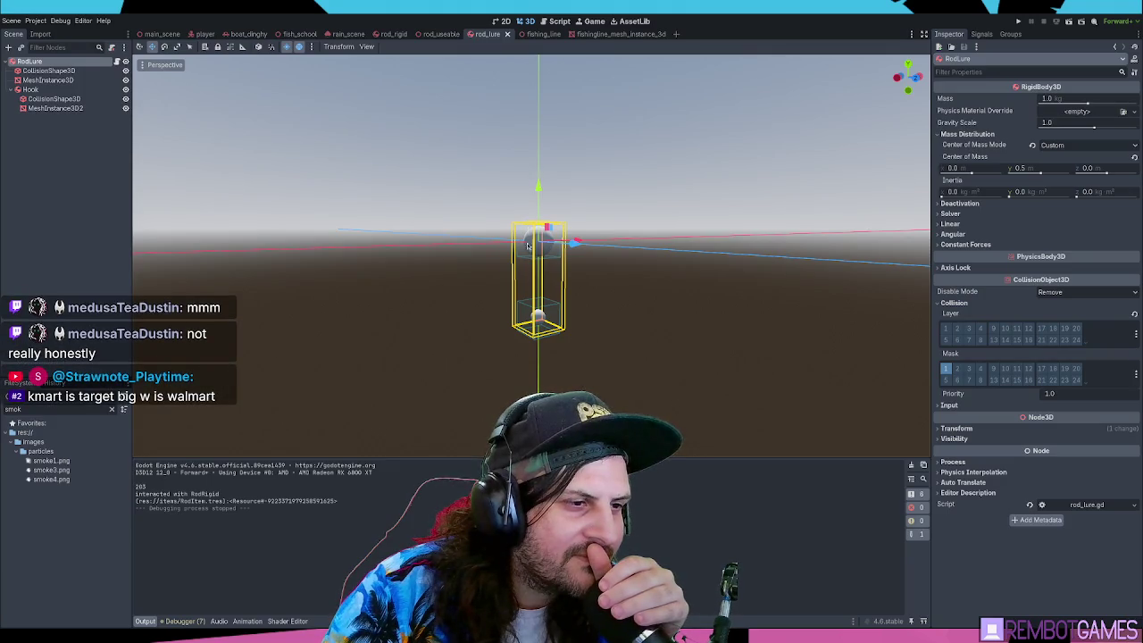
key("Return")
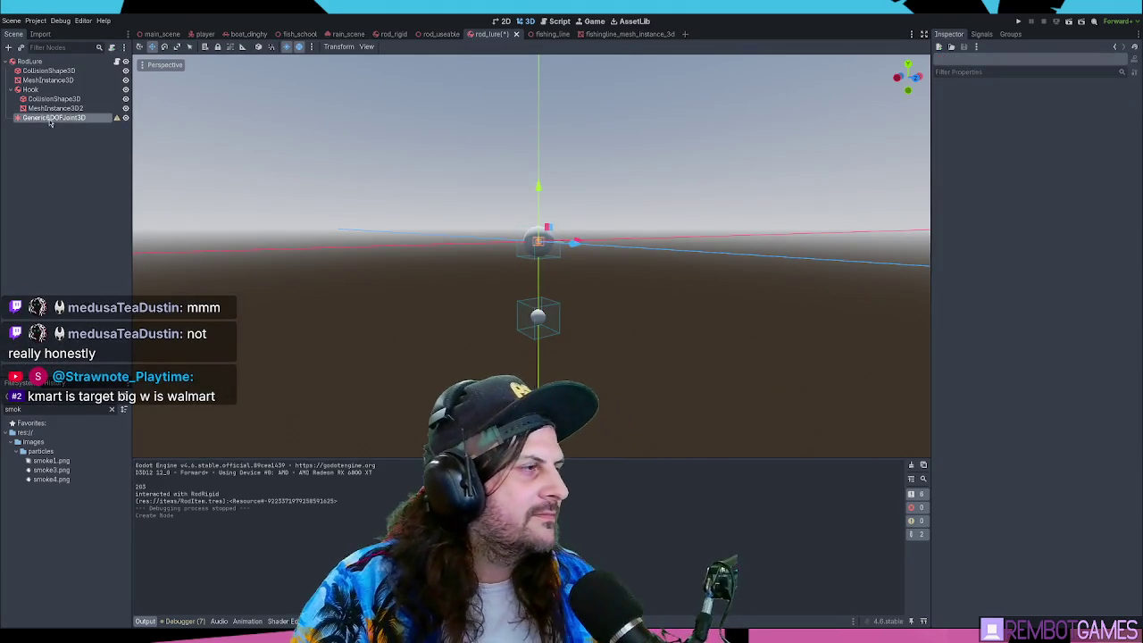
- Place the Generic6DOFJoint3D directly under RodLure and assign RodLure as its node A
left_click_drag(52, 118, 38, 87)
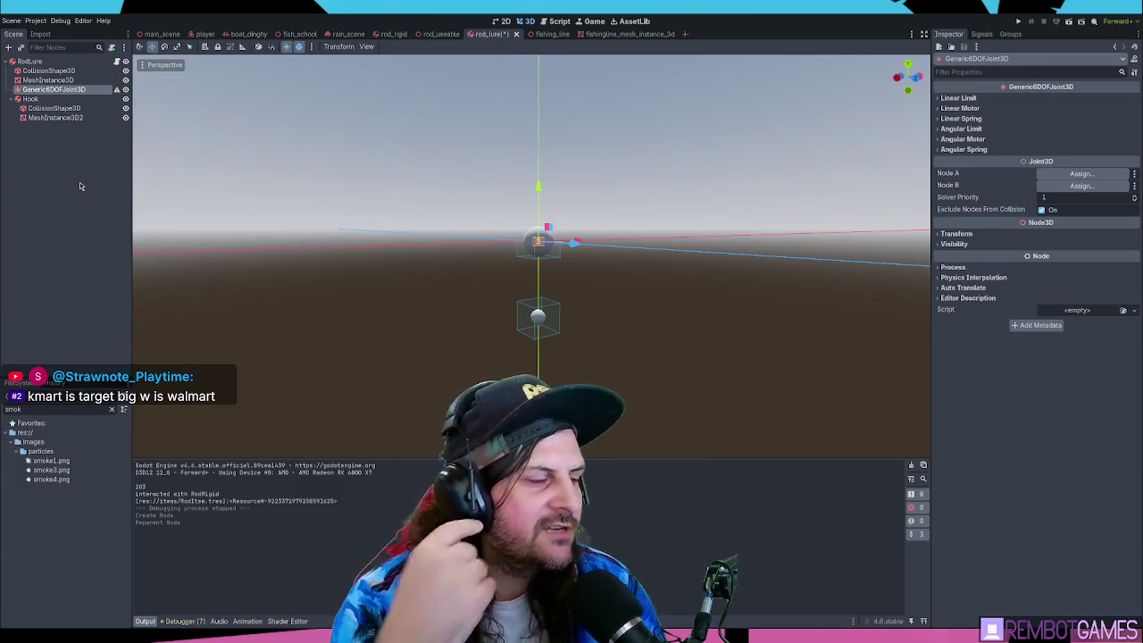
left_click(31, 99)
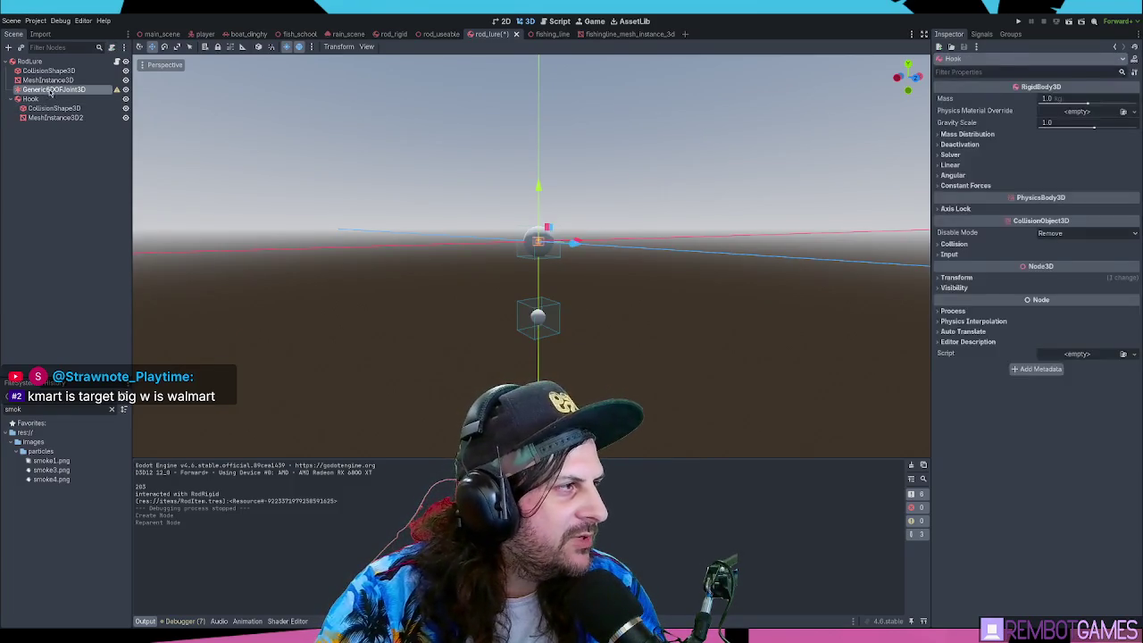
left_click(51, 91)
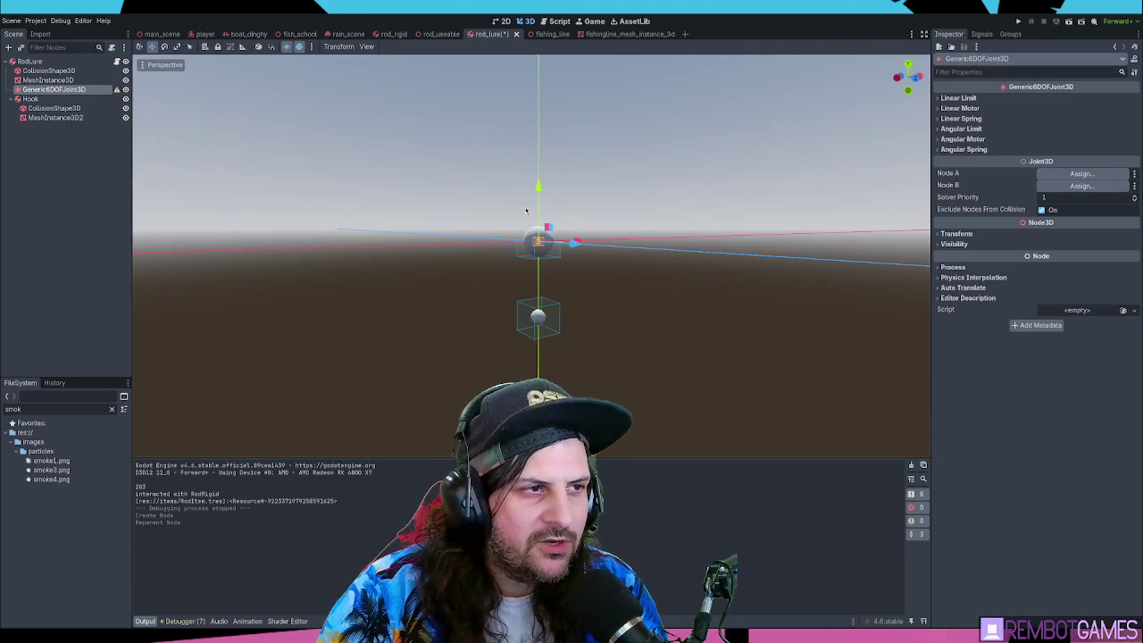
left_click_drag(30, 60, 1080, 173)
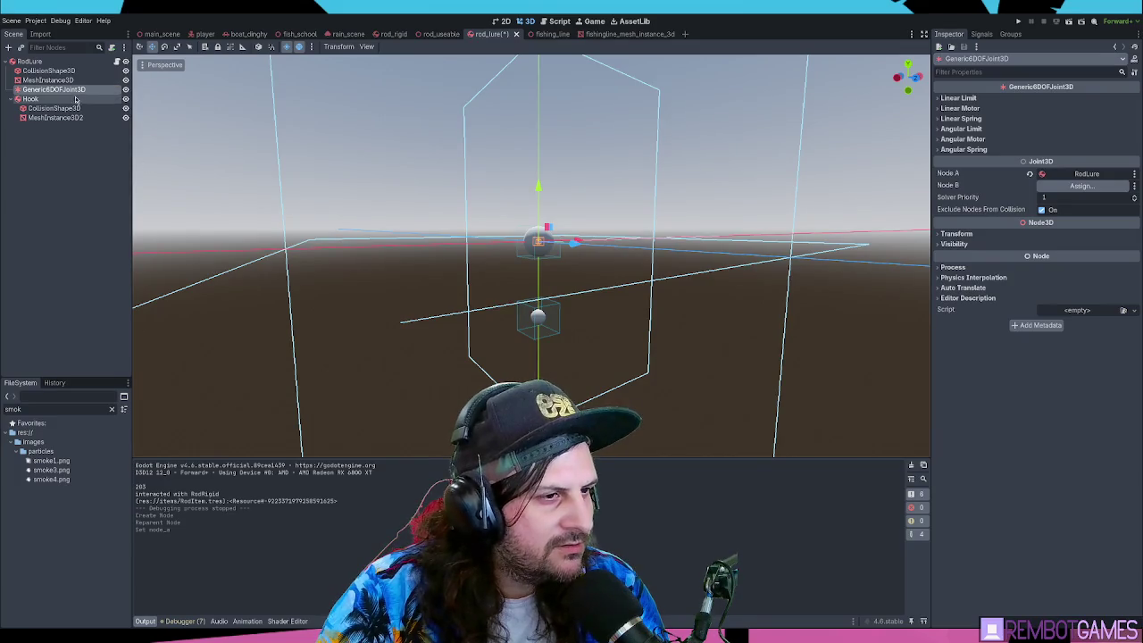
left_click_drag(536, 268, 551, 270)
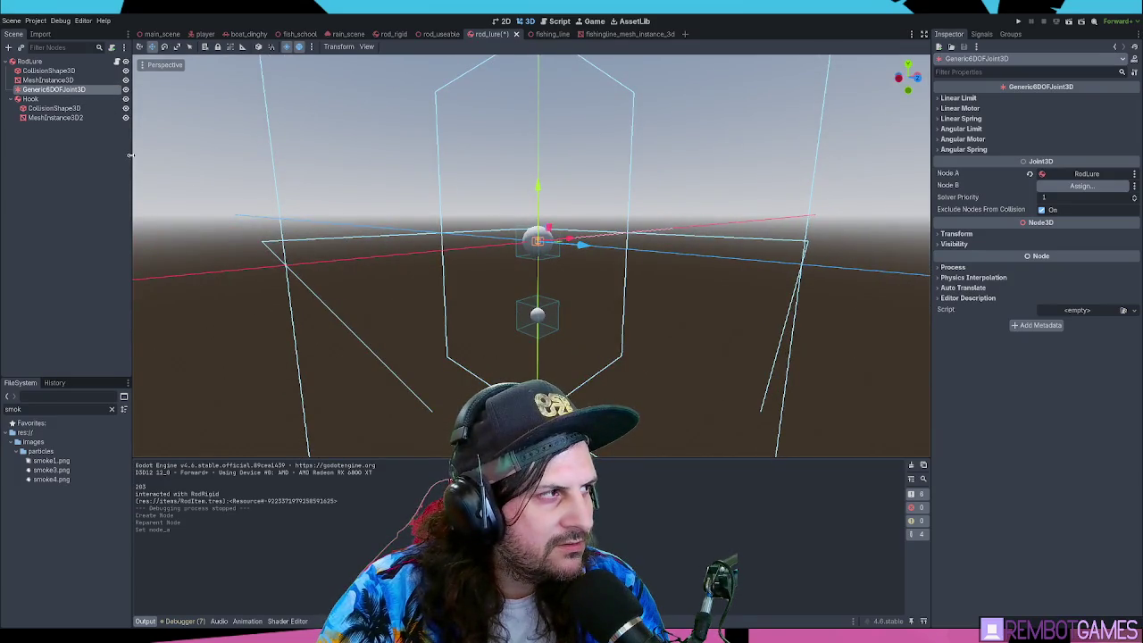
left_click(63, 147)
left_click(55, 91)
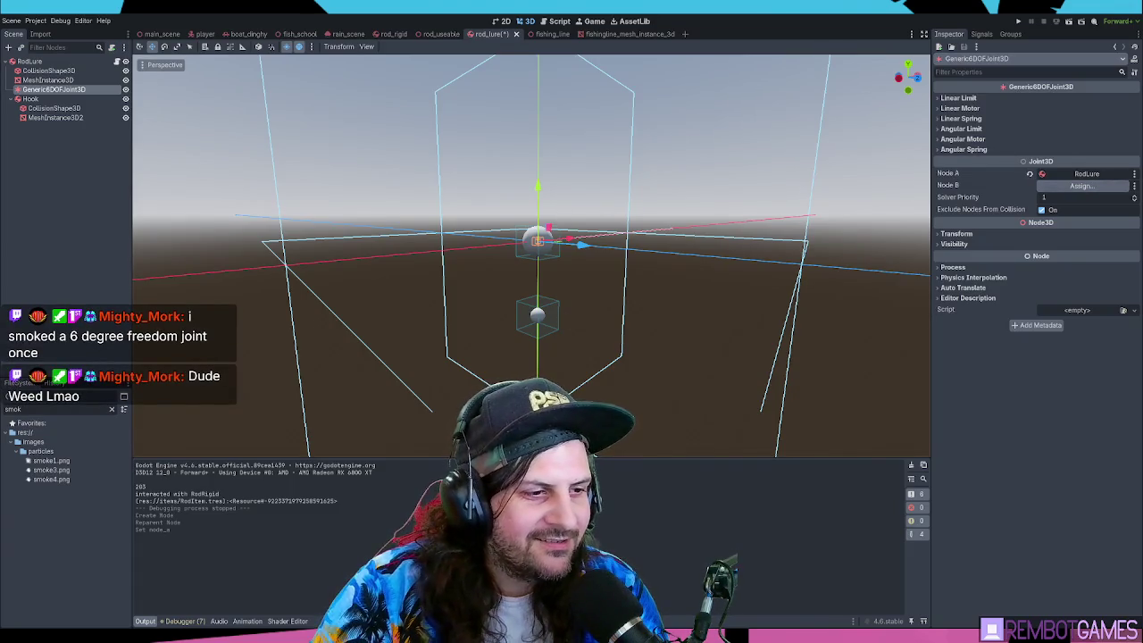
- Assign Hook as the joint's node B, shift the hook vertically, and run the game
left_click_drag(30, 98, 1080, 186)
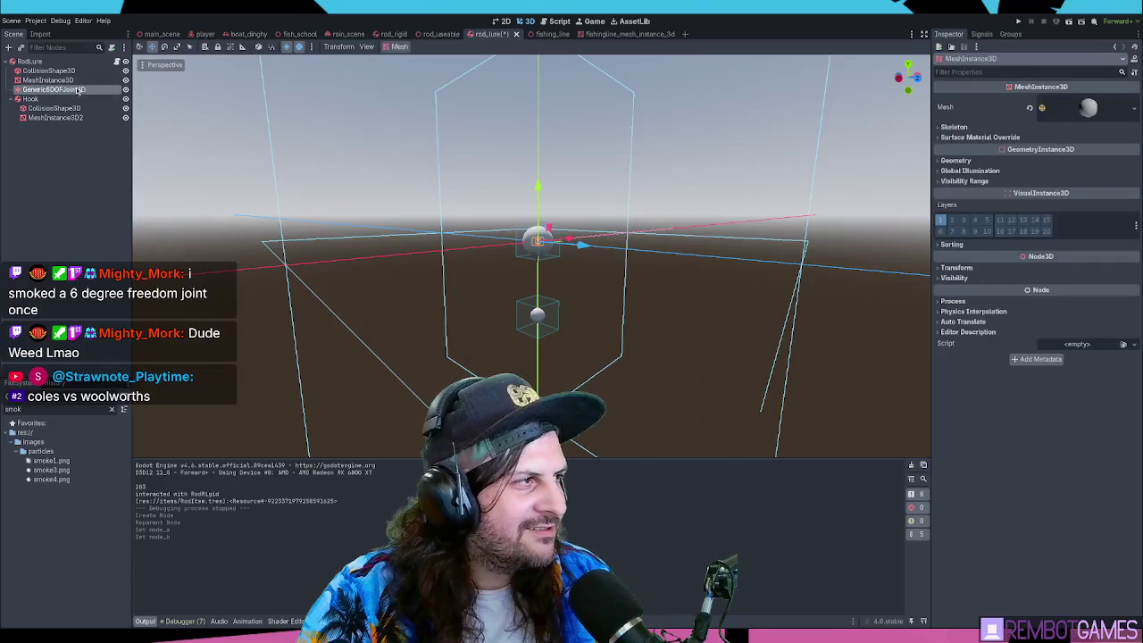
mouse_move(537, 204)
left_mouse_down()
mouse_move(547, 234)
mouse_move(539, 191)
mouse_move(581, 219)
mouse_move(626, 227)
left_mouse_up()
left_click(87, 183)
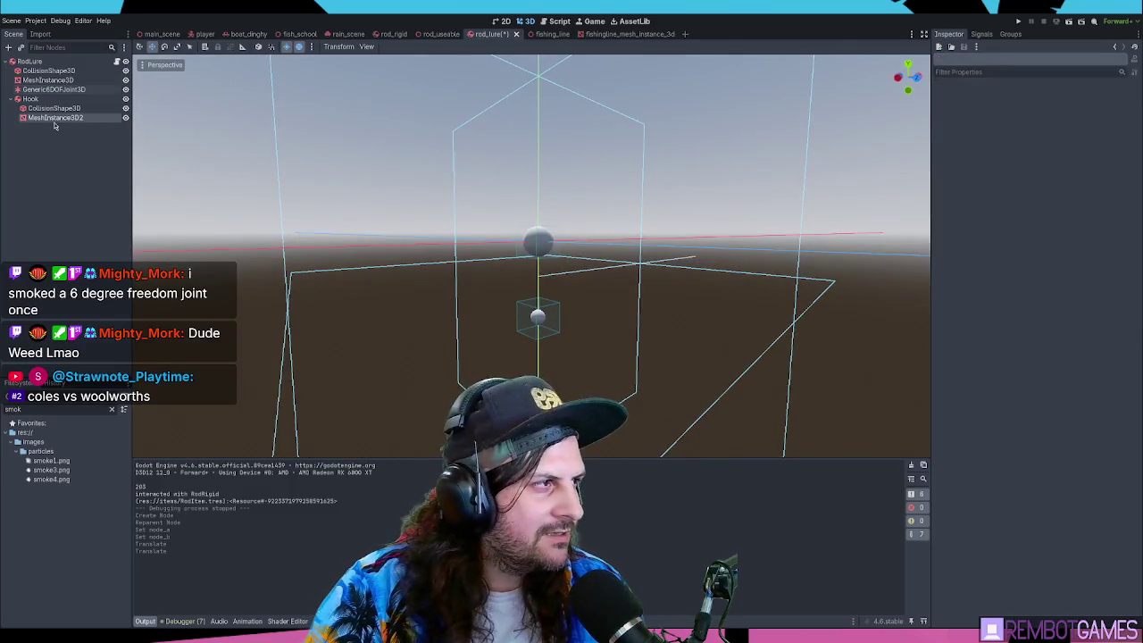
left_click(538, 317)
key("F5")
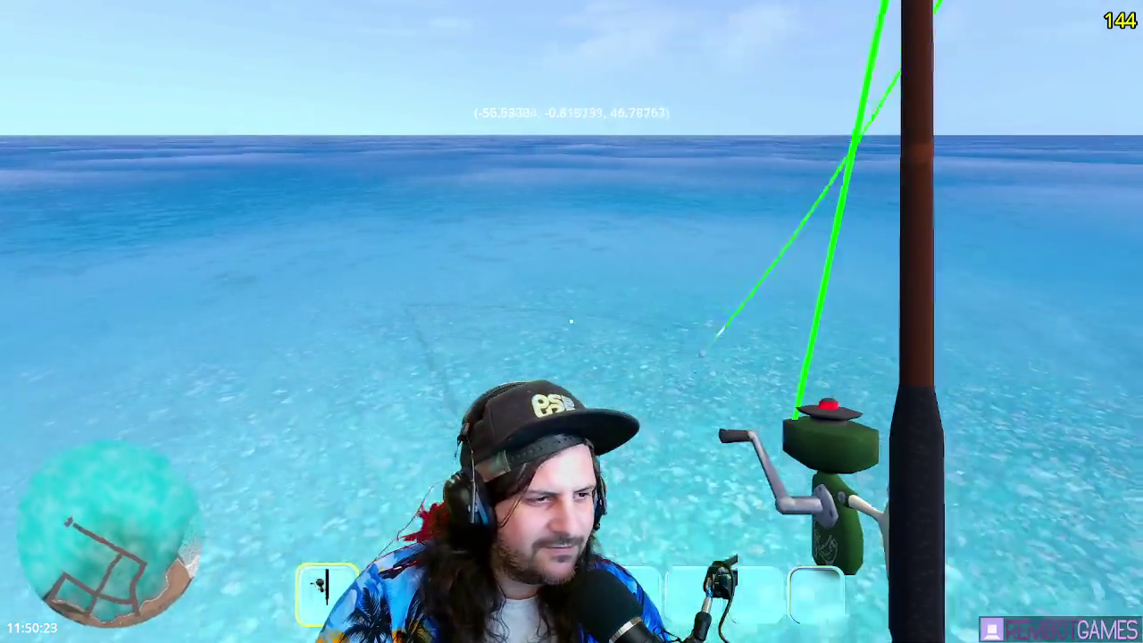
- Charge and release a cast to throw the lure line out over the water
left_click(572, 322)
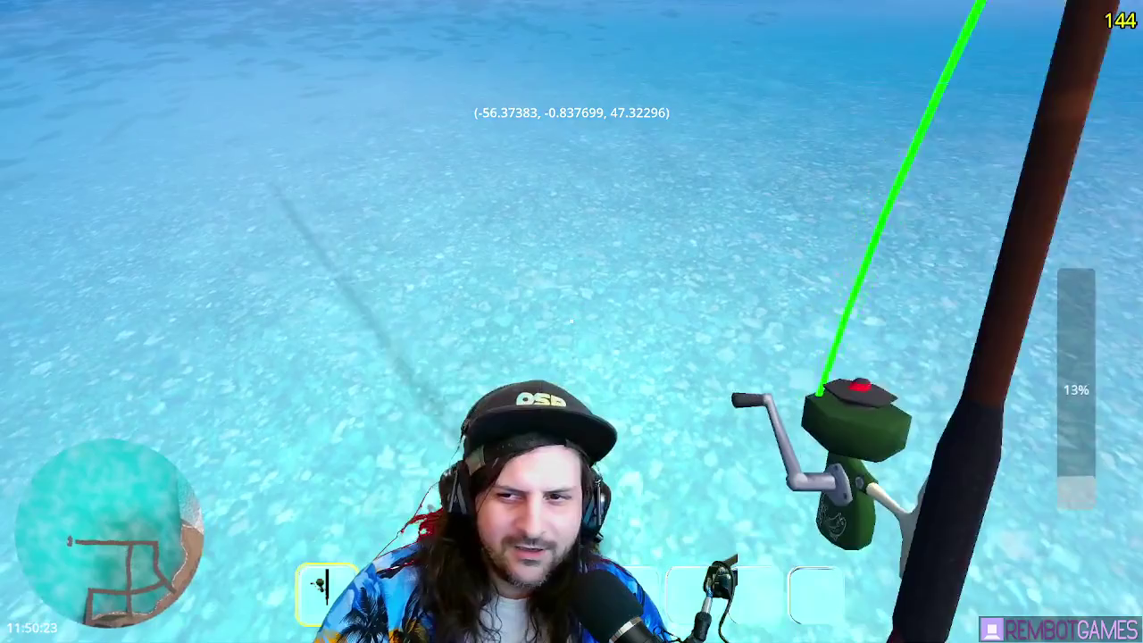
left_click_drag(572, 321, 571, 321)
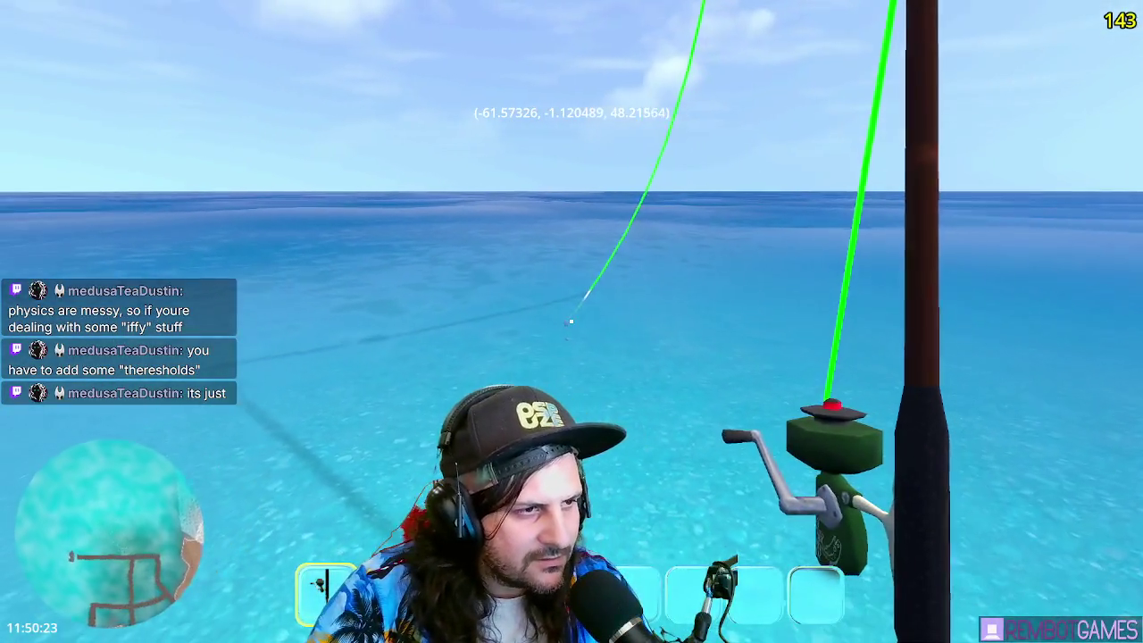
- Stop the game, reset RodLure's centre of mass Y to 0.0, relaunch, and equip the rod
key("F8")
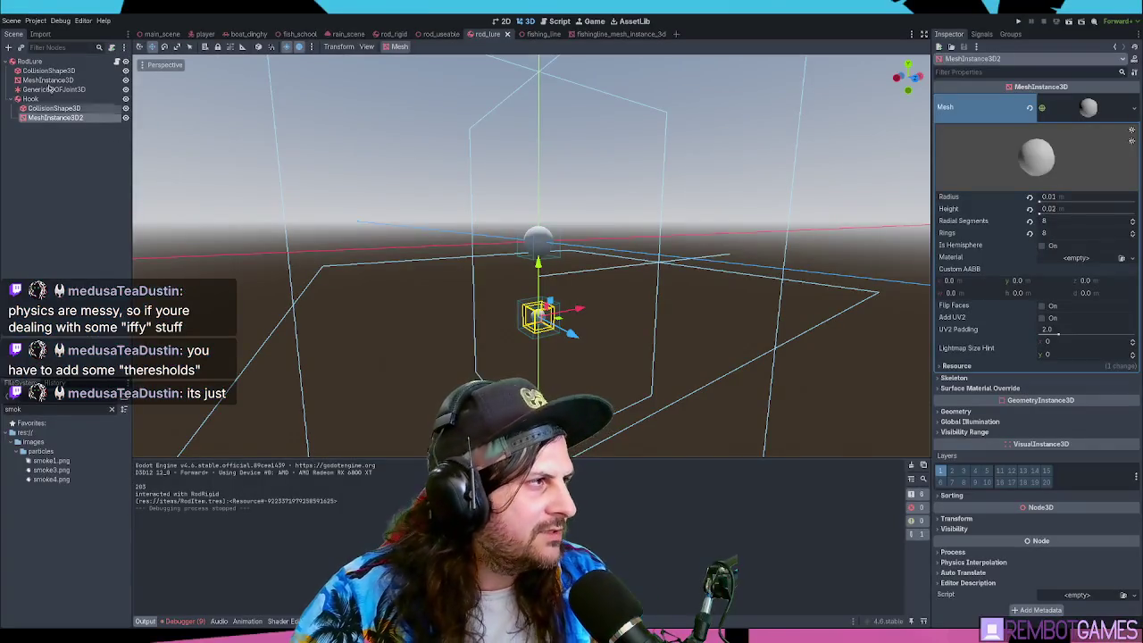
left_click(29, 61)
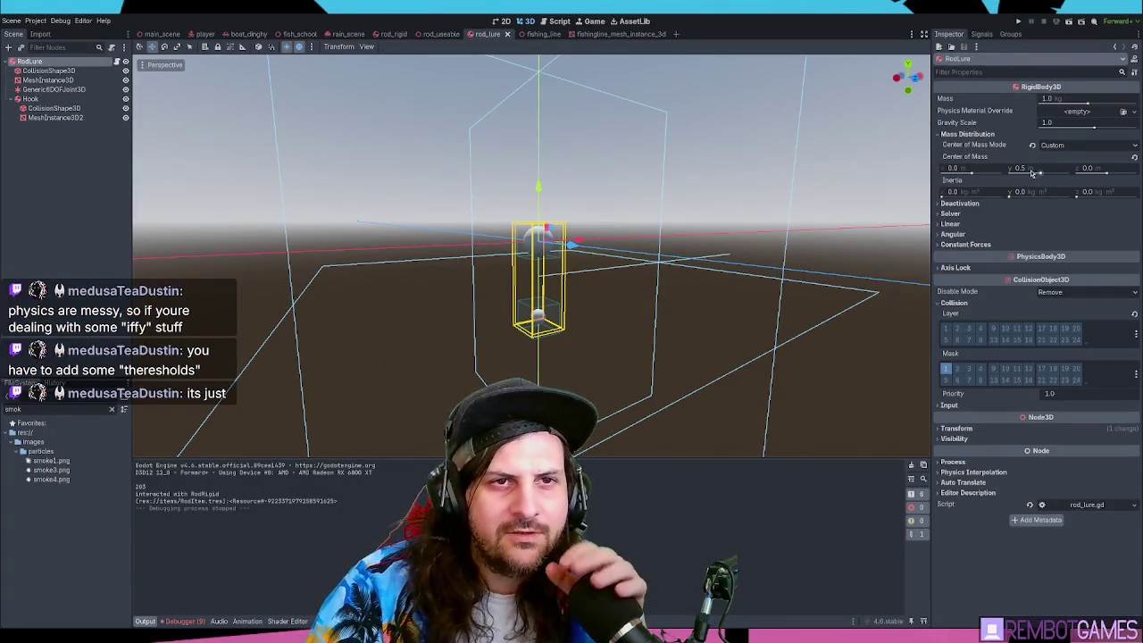
left_click_drag(1033, 172, 1033, 170)
key("F5")
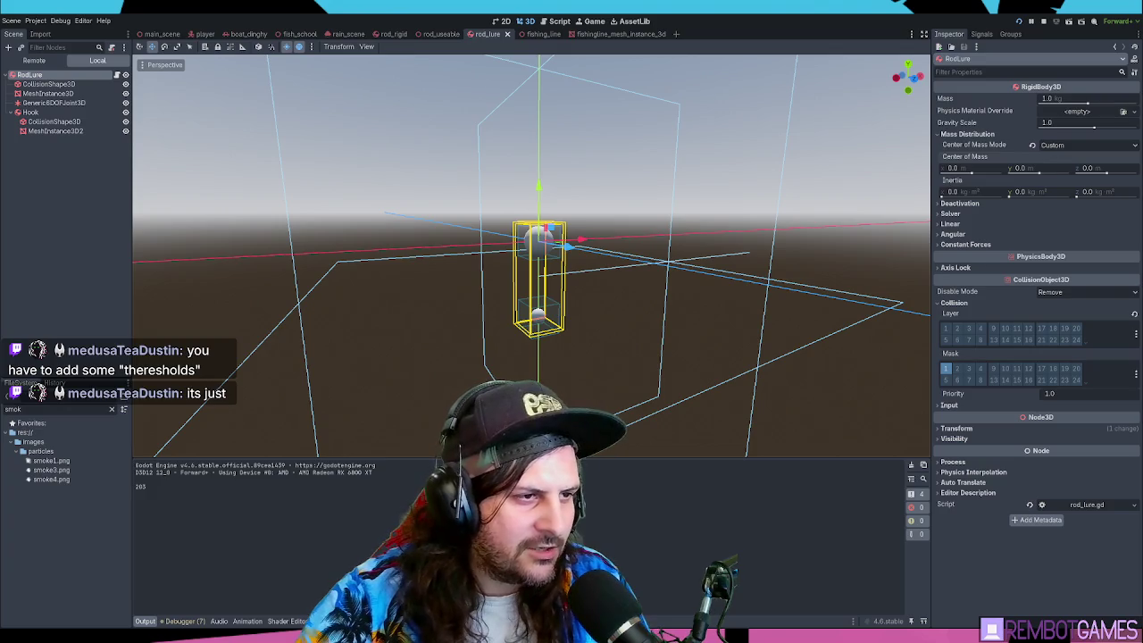
key("1")
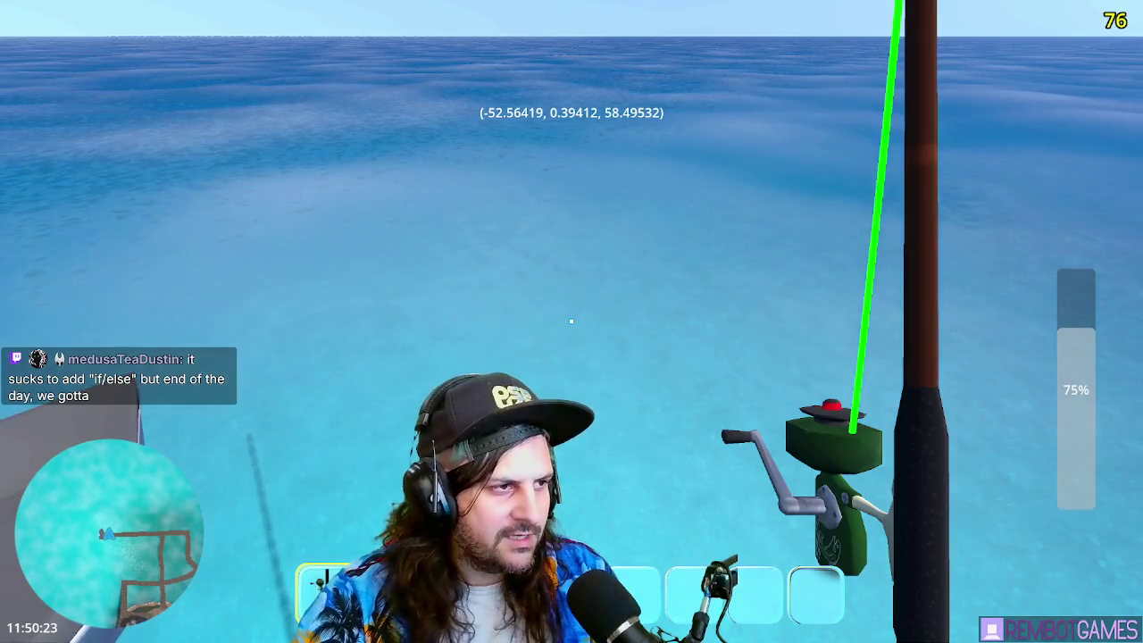
- Cast the line over the water and reel the lure back toward the player
left_click(572, 322)
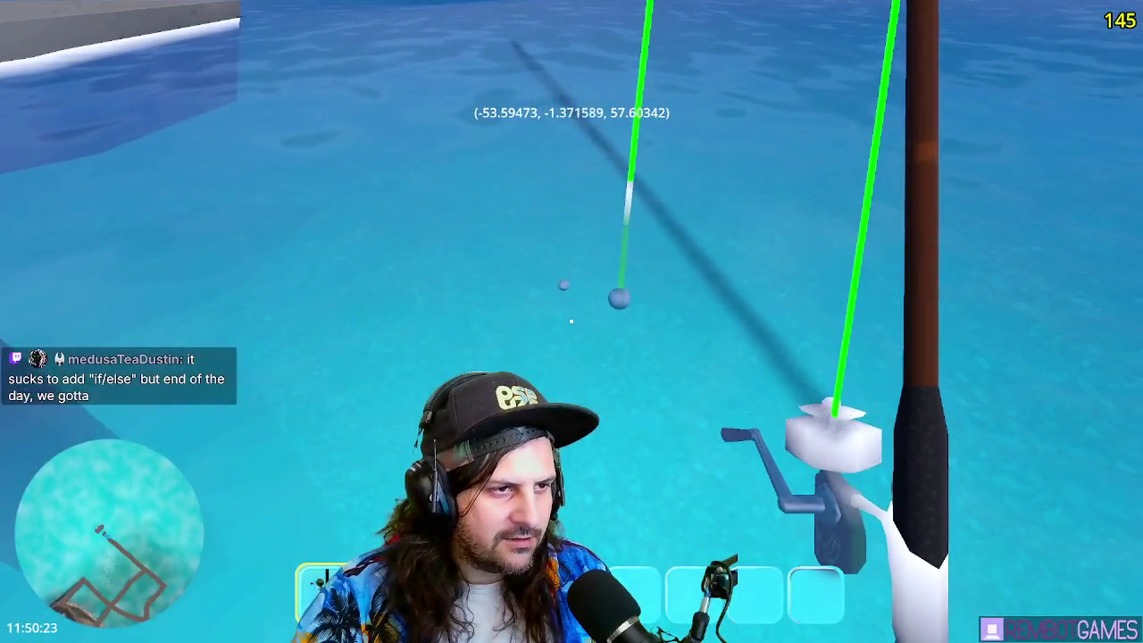
left_click_drag(572, 321, 571, 321)
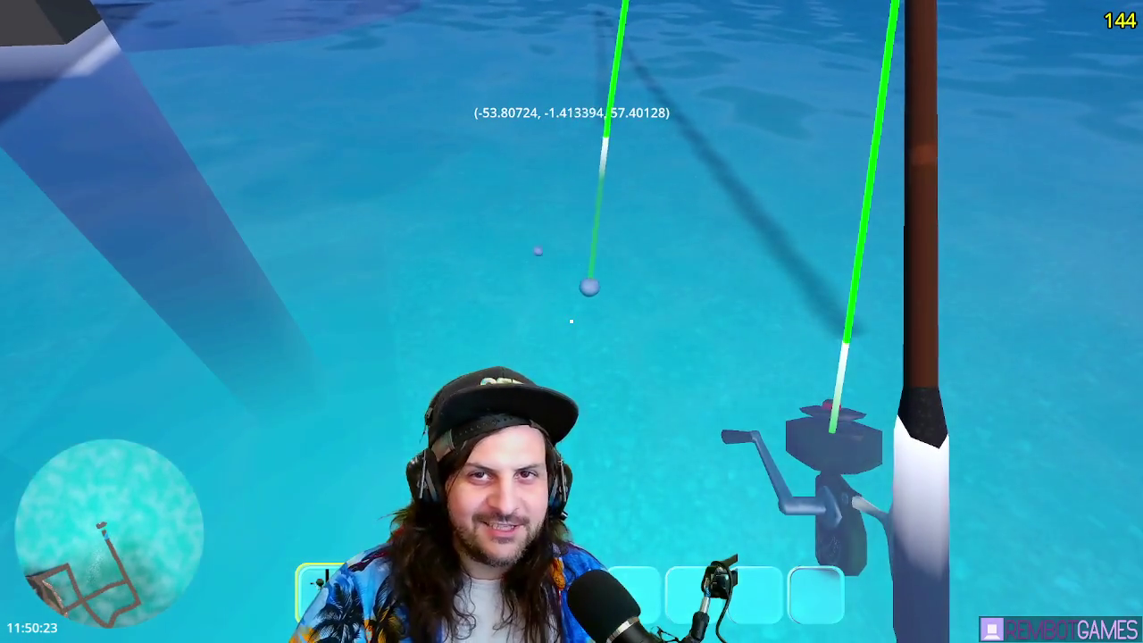
left_click_drag(571, 321, 572, 322)
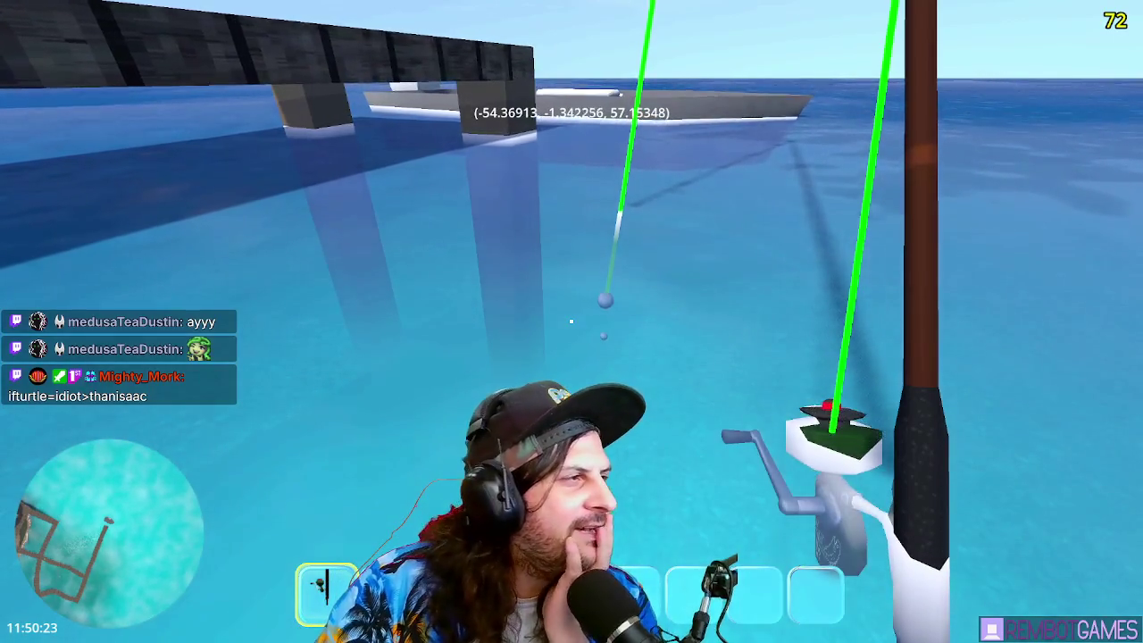
- Walk onto the dock, drop into the water, swim back up, then stop the game
key("w")
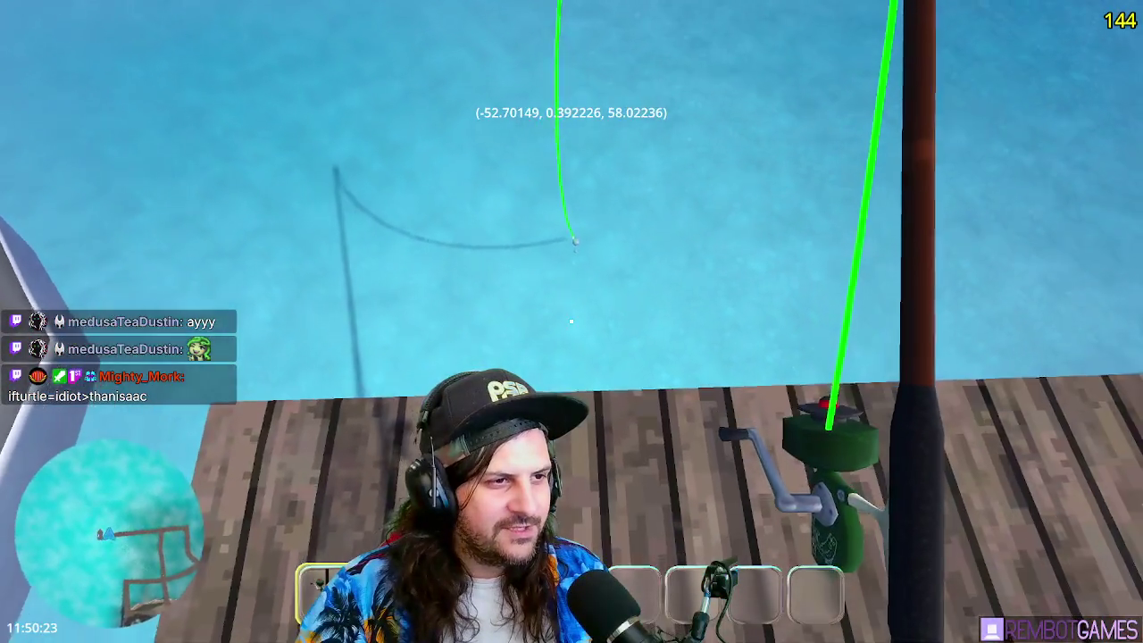
key("w")
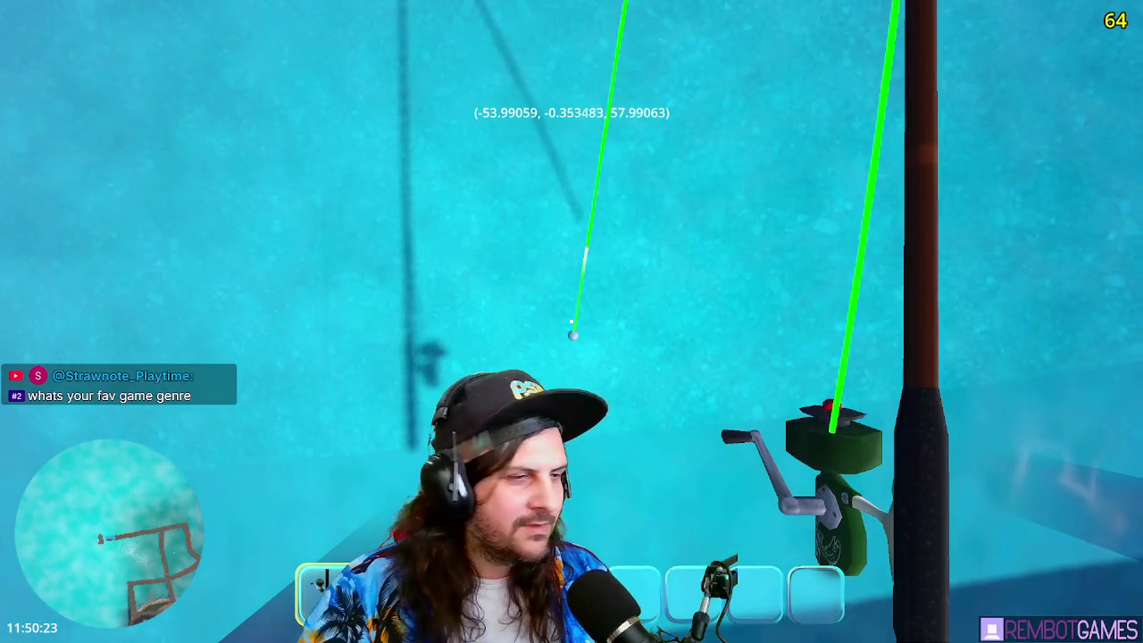
key("space")
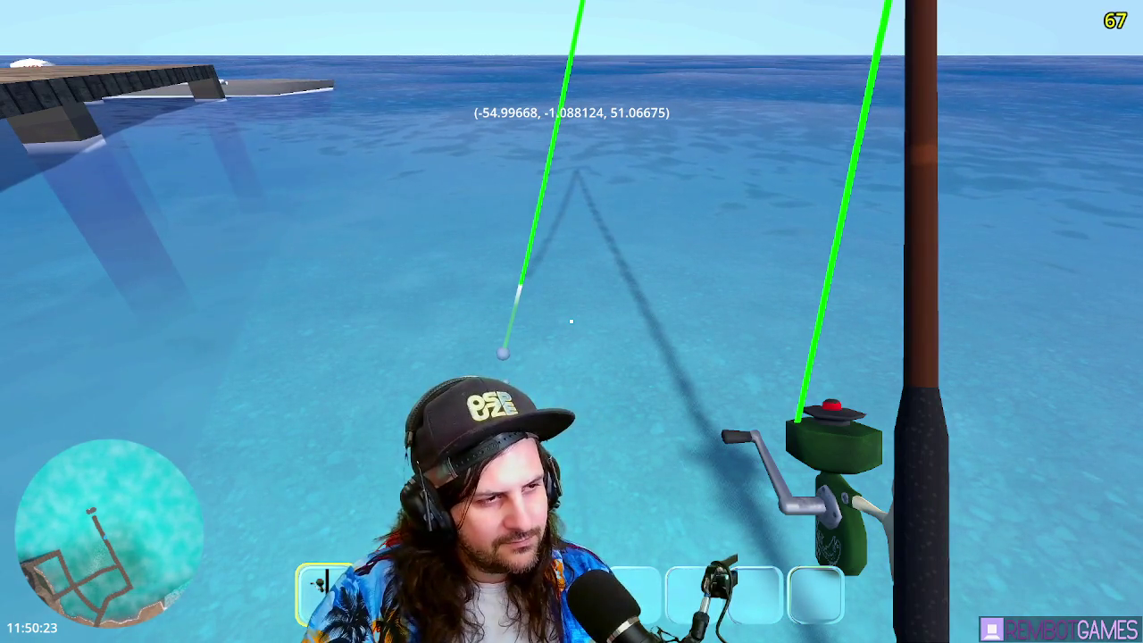
key("w")
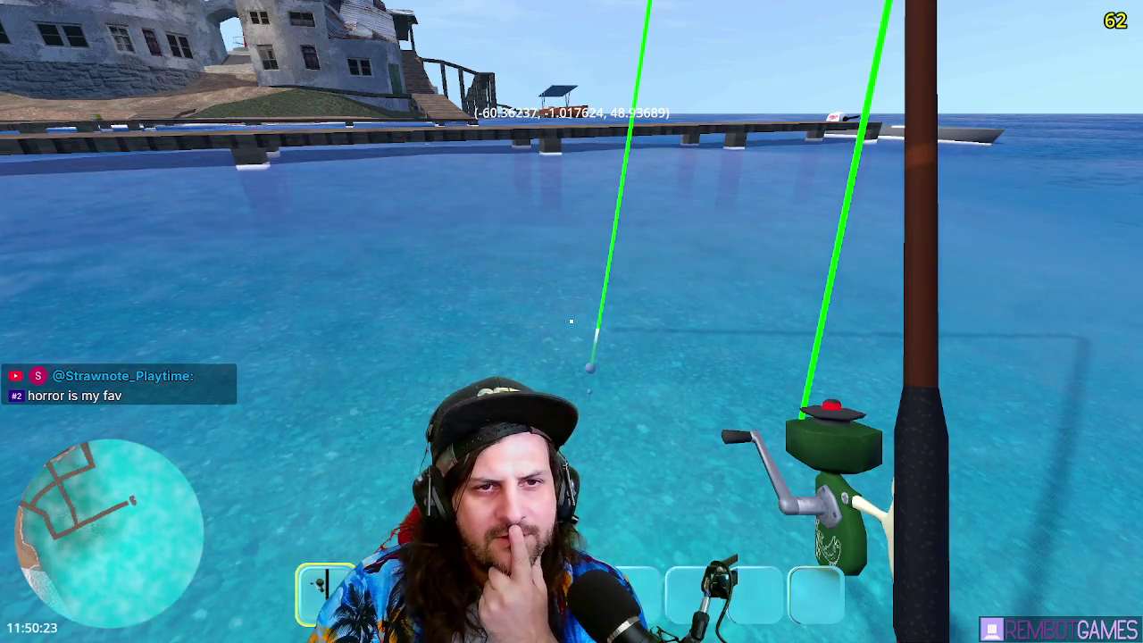
key("F8")
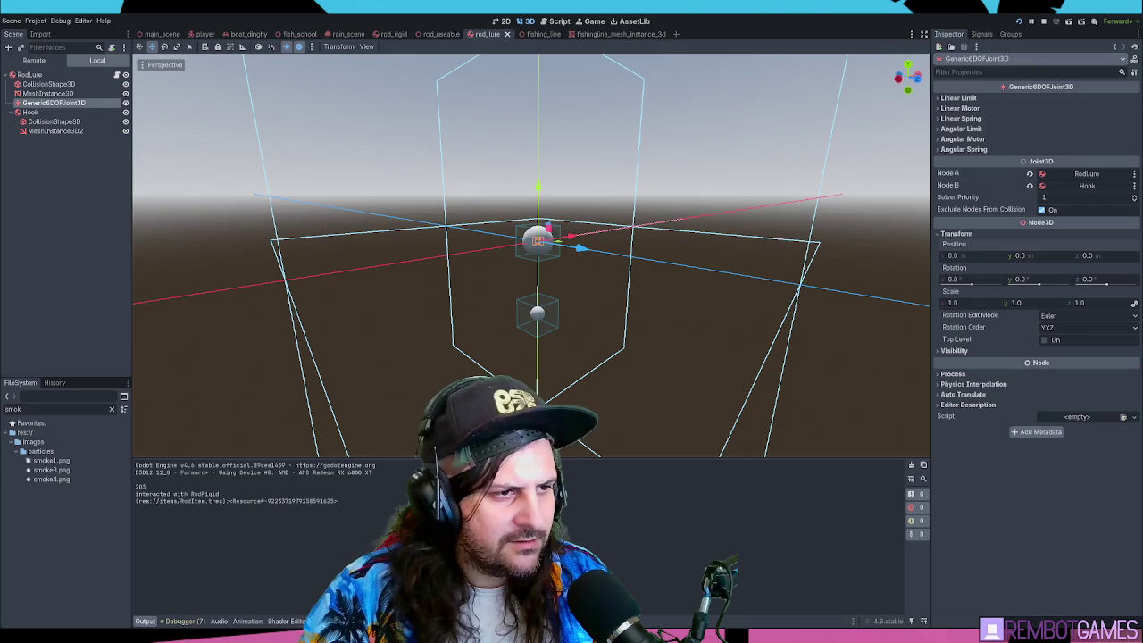
- Relaunch the fishing game with F5
key("F5")
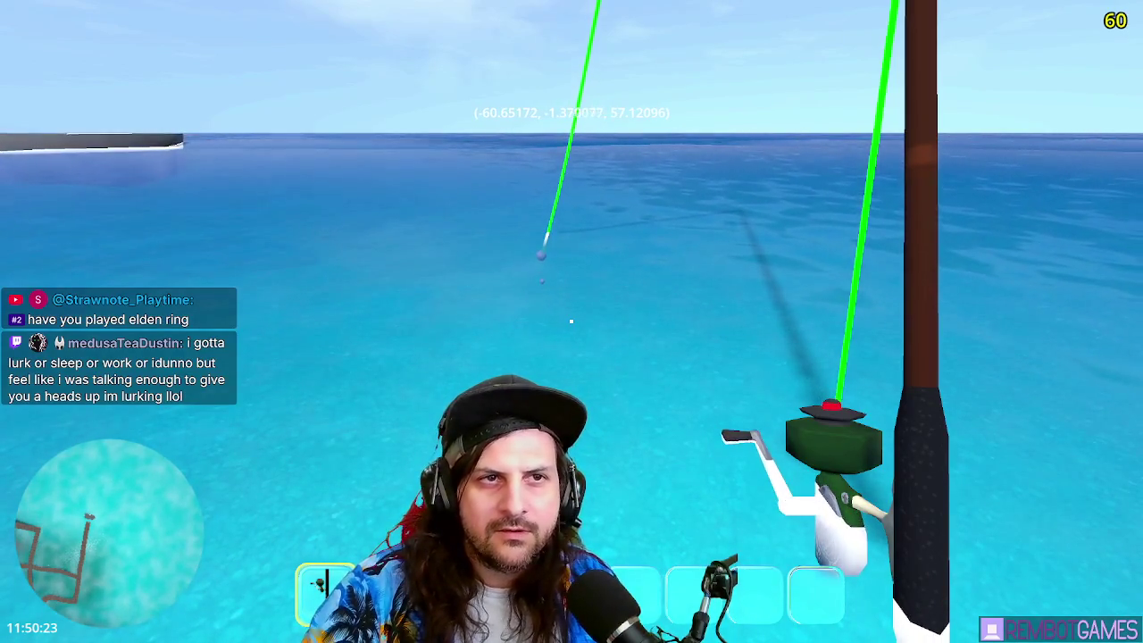
- Reel the lure in with four clicks, then stop the game
left_click(571, 322)
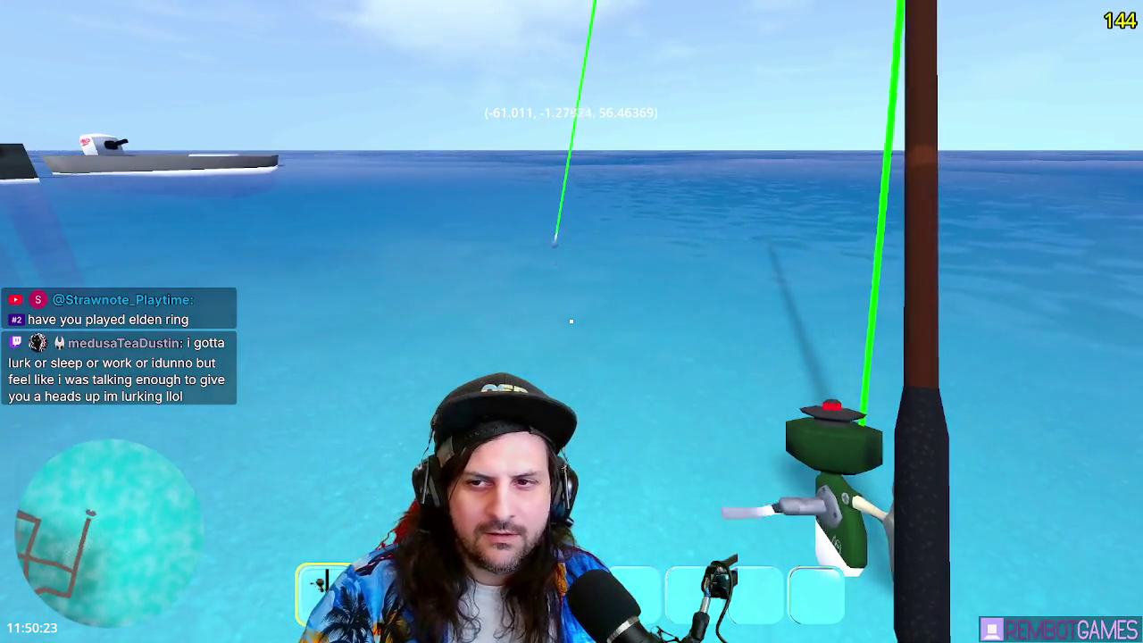
left_click(572, 322)
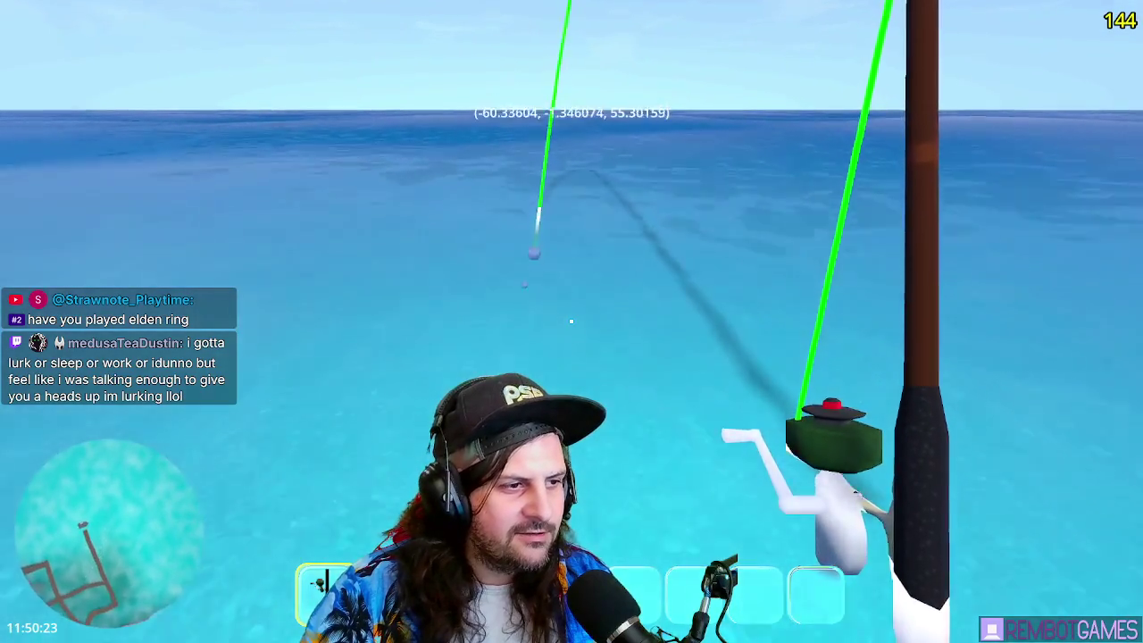
left_click(571, 322)
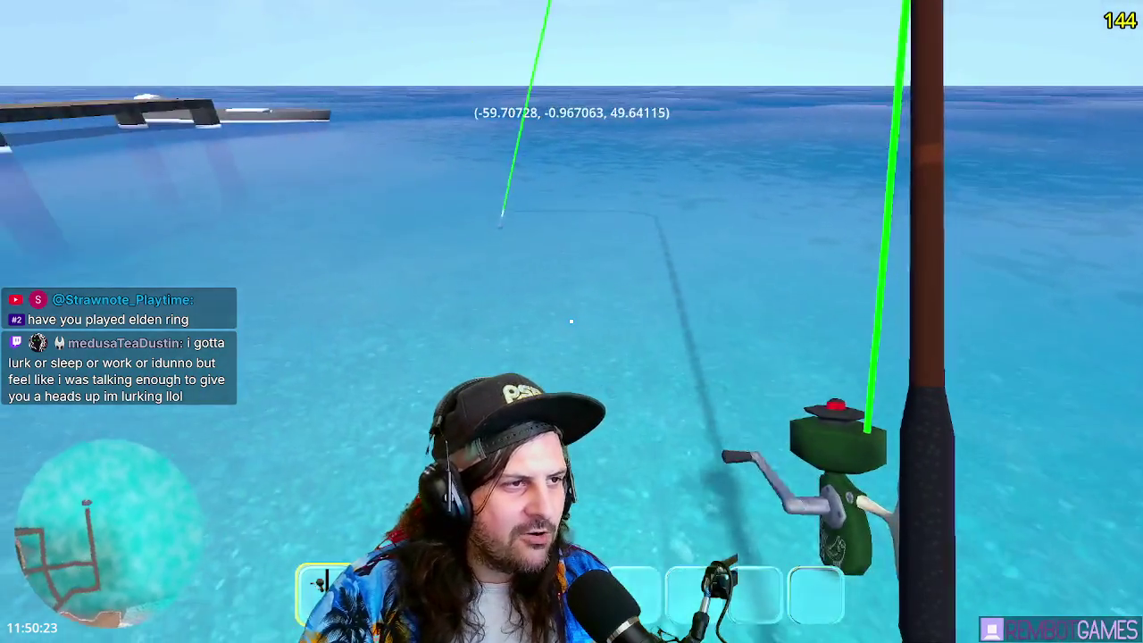
left_click(571, 321)
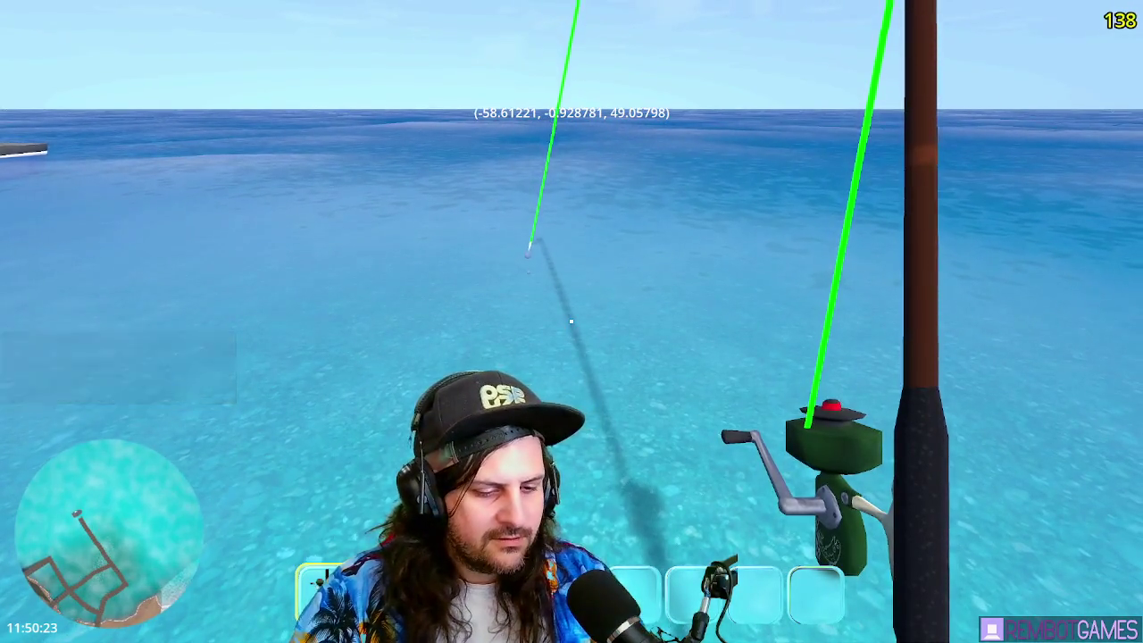
key("F8")
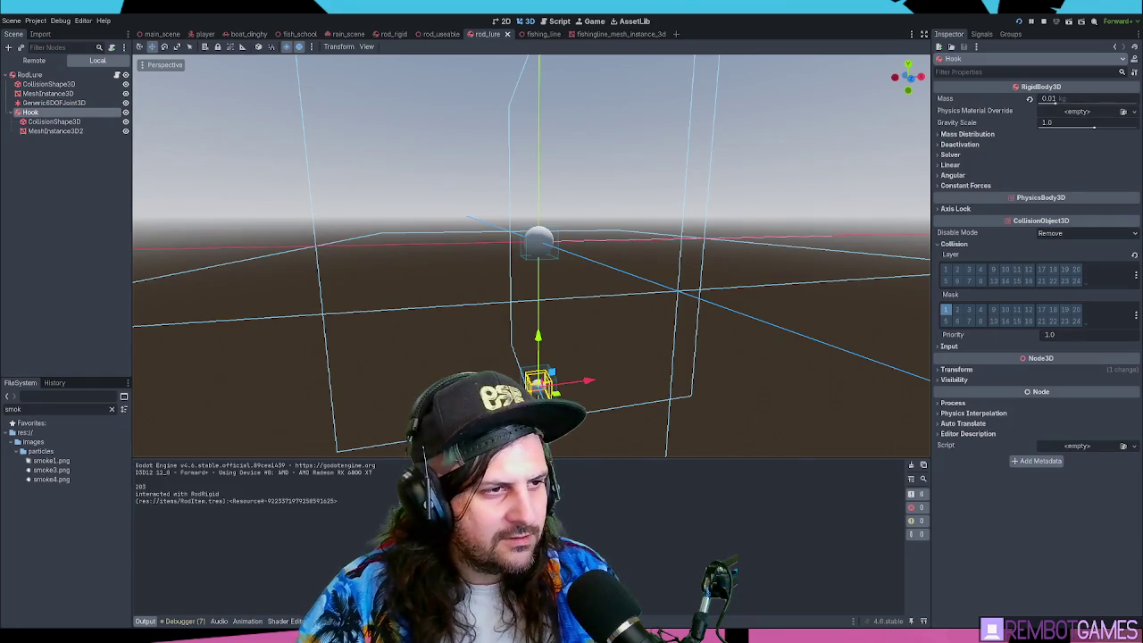
- Run the game once more, then stop it to return to the editor
key("F5")
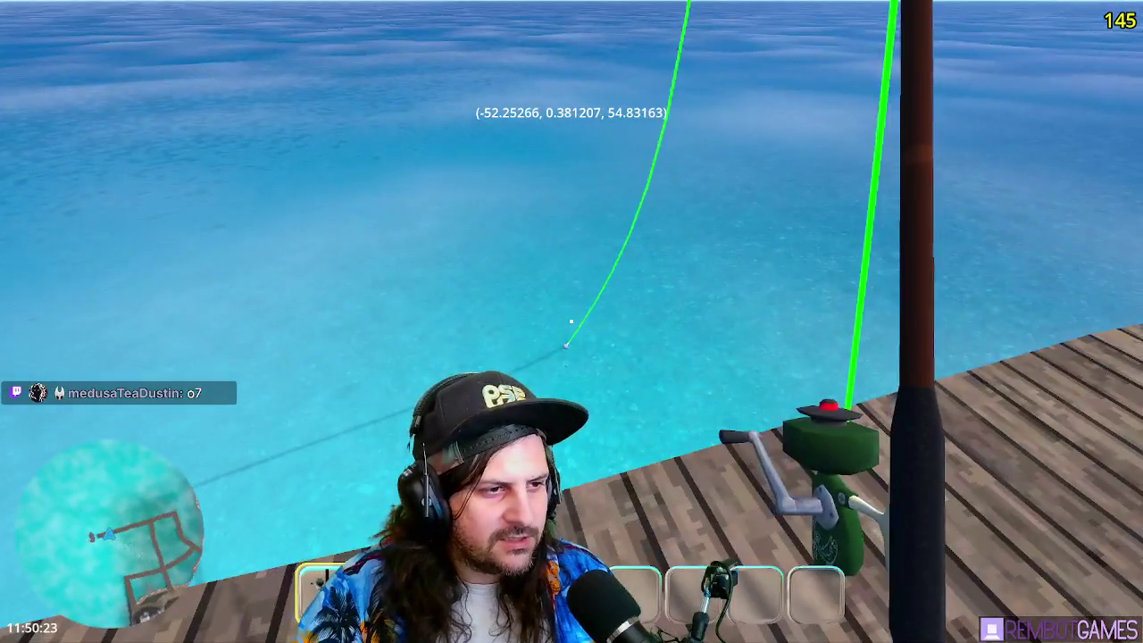
key("F8")
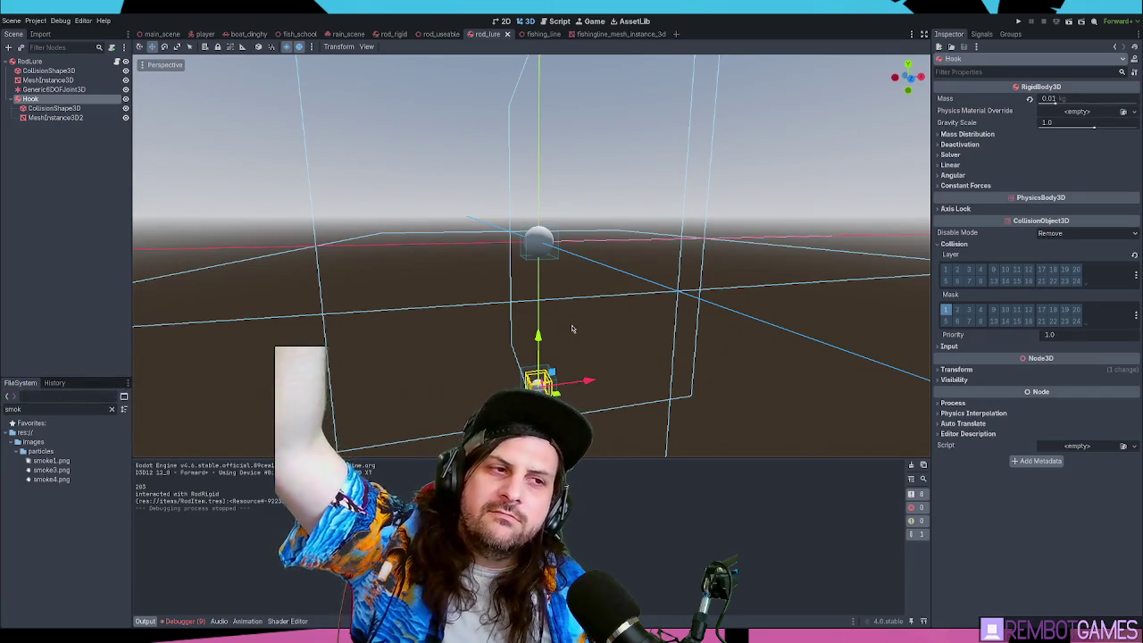
- Set the Hook's Transform Position Y to -0.4 and run the game to test the rig
left_click(45, 99)
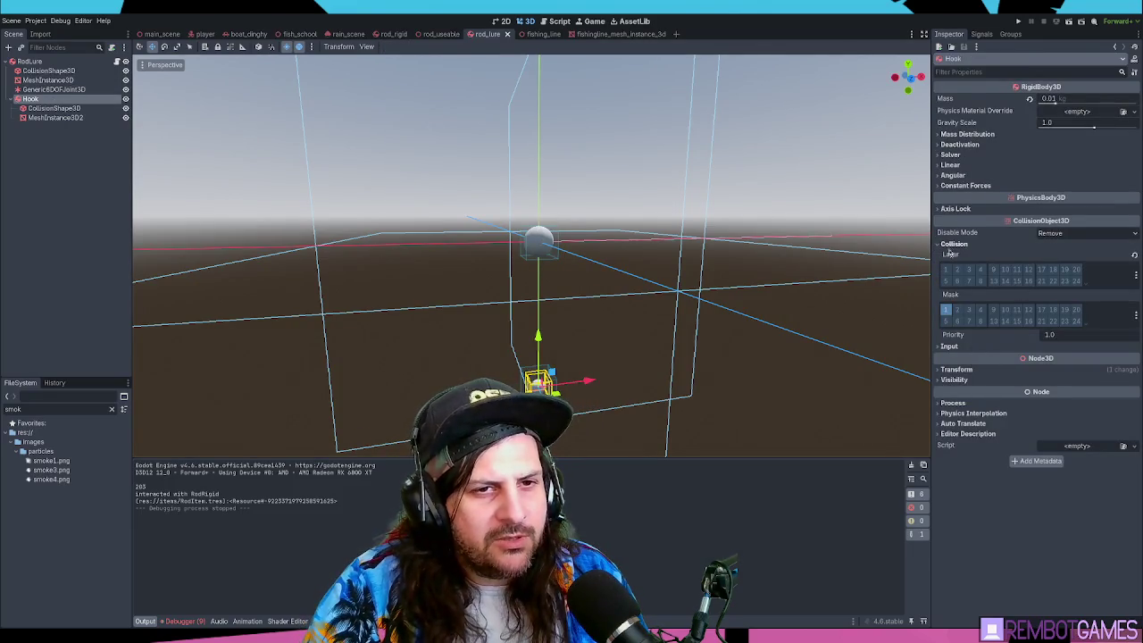
left_click(968, 370)
type("-0.4")
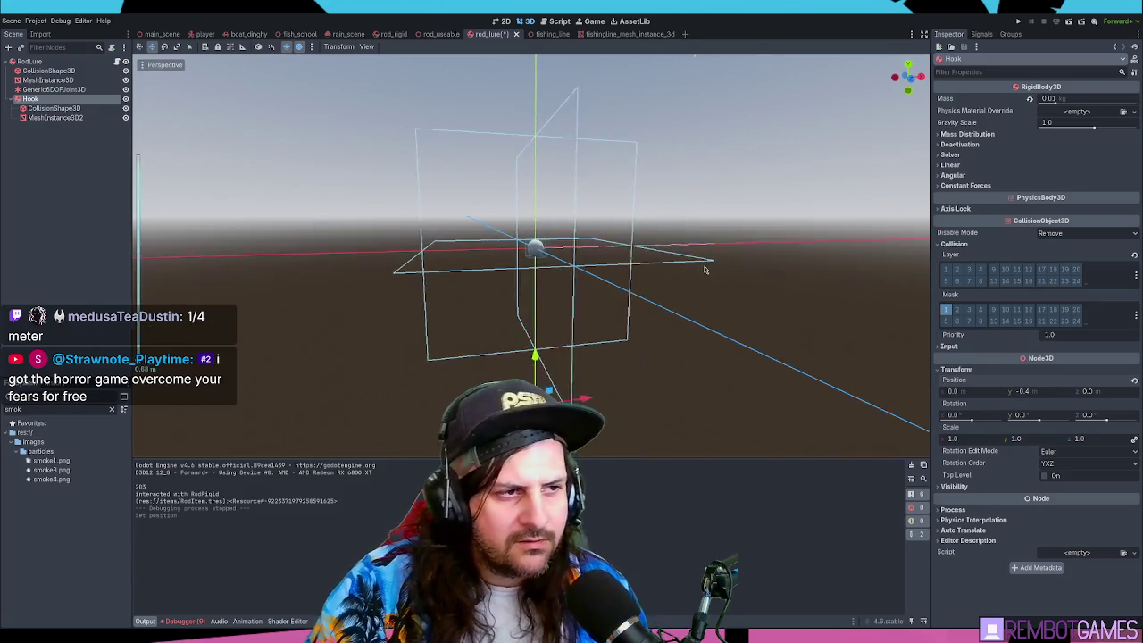
key("f")
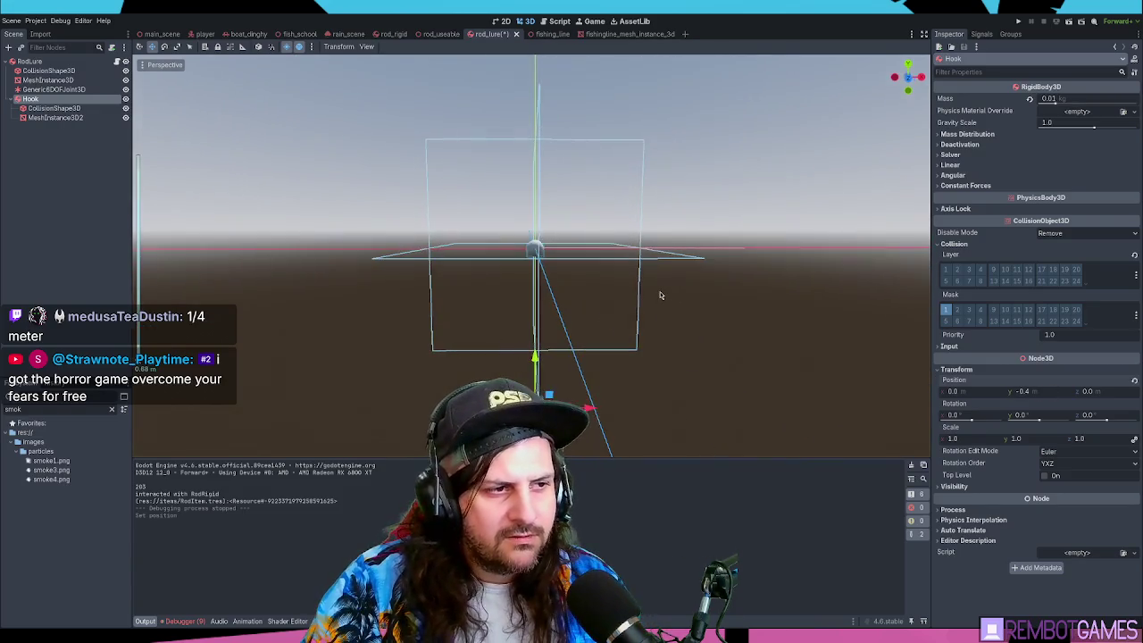
key("F5")
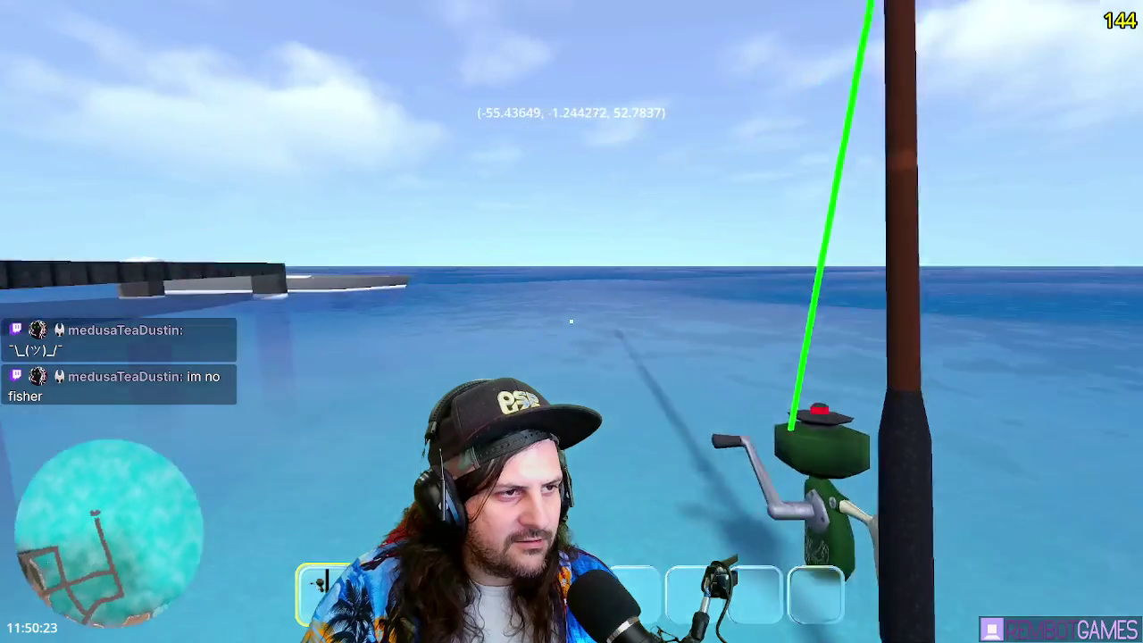
- Play-test casting and reeling, walk toward the boat and dock, then stop the game
left_click(571, 321)
left_click(572, 322)
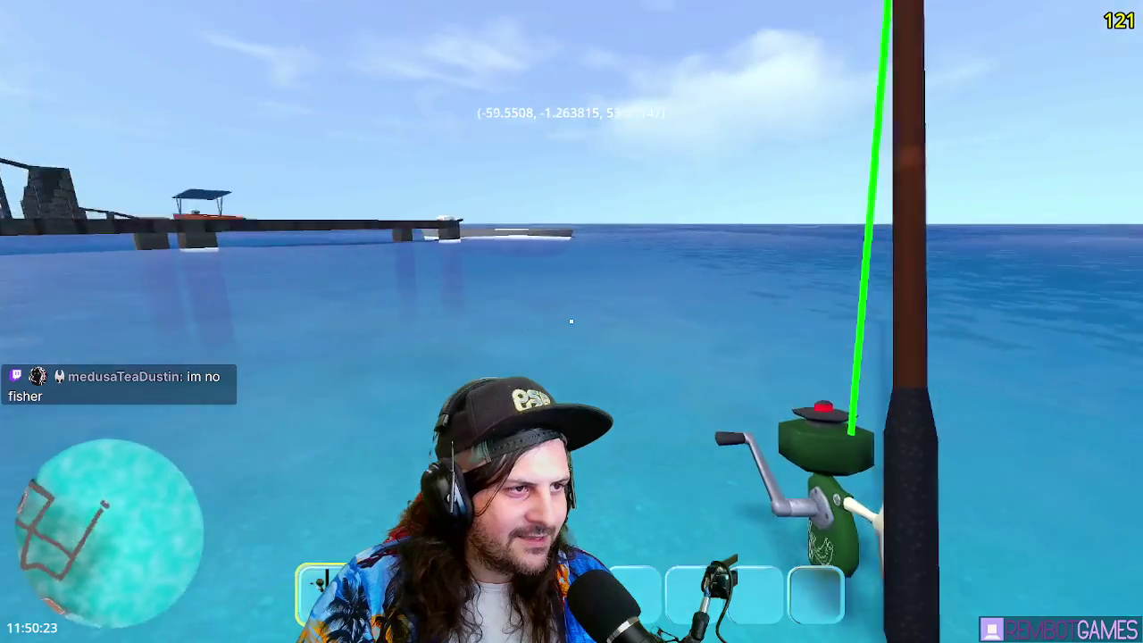
left_click(571, 321)
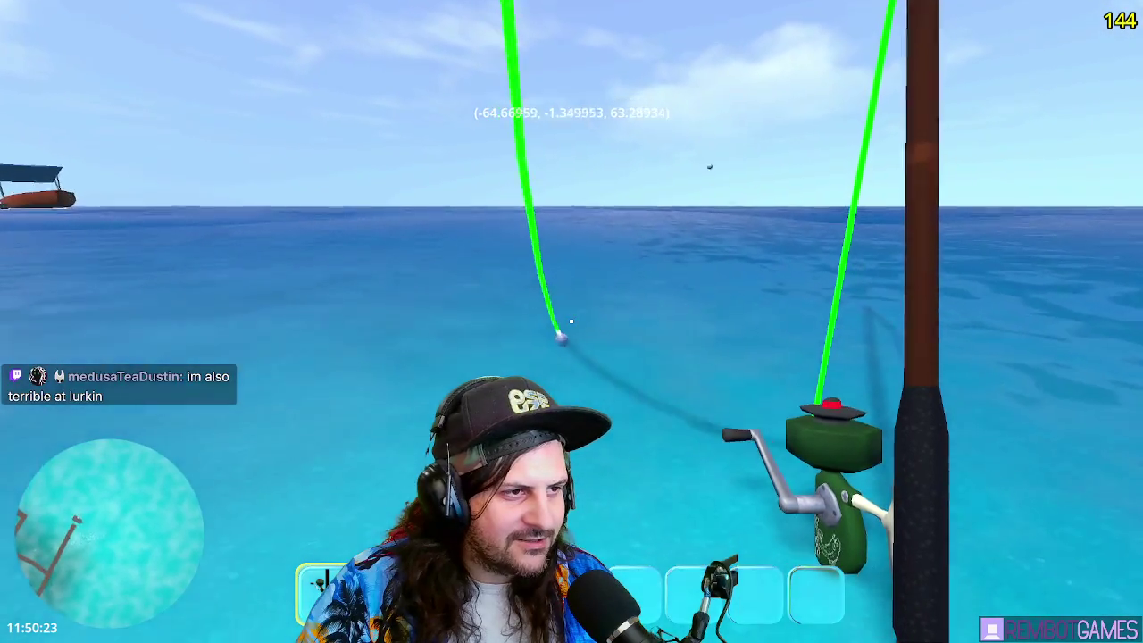
left_click(571, 322)
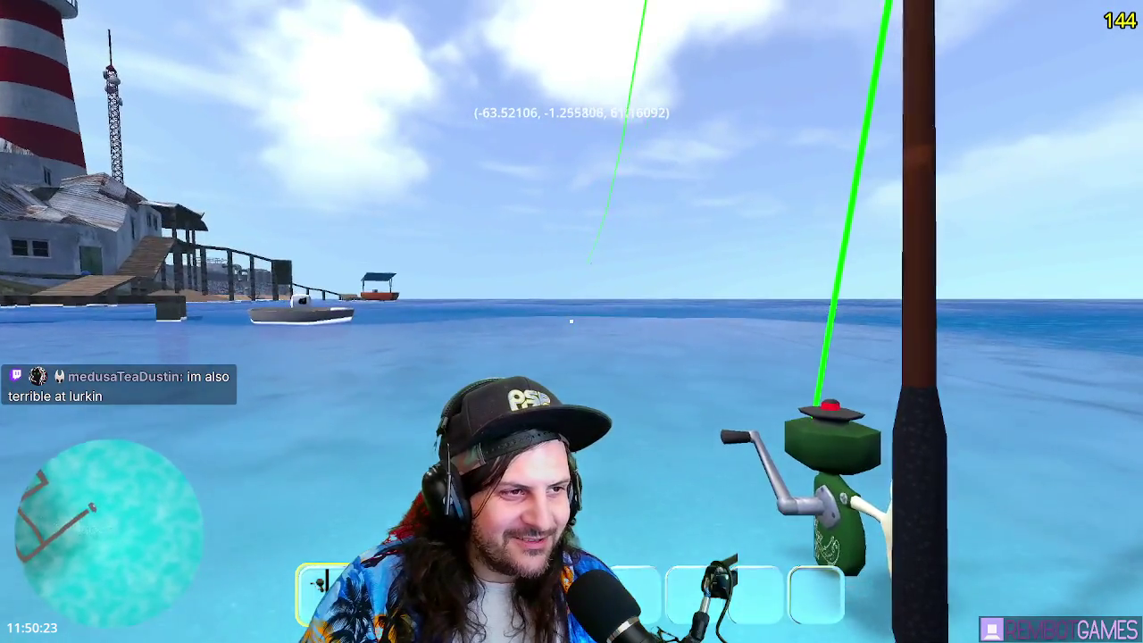
key("w")
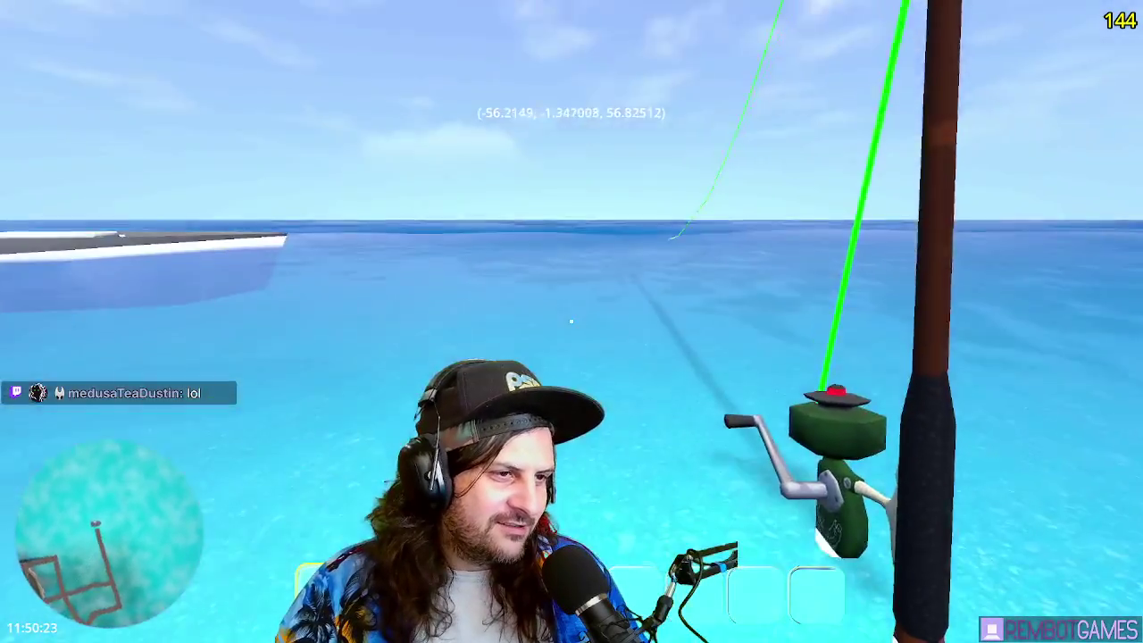
key("w")
key("w")
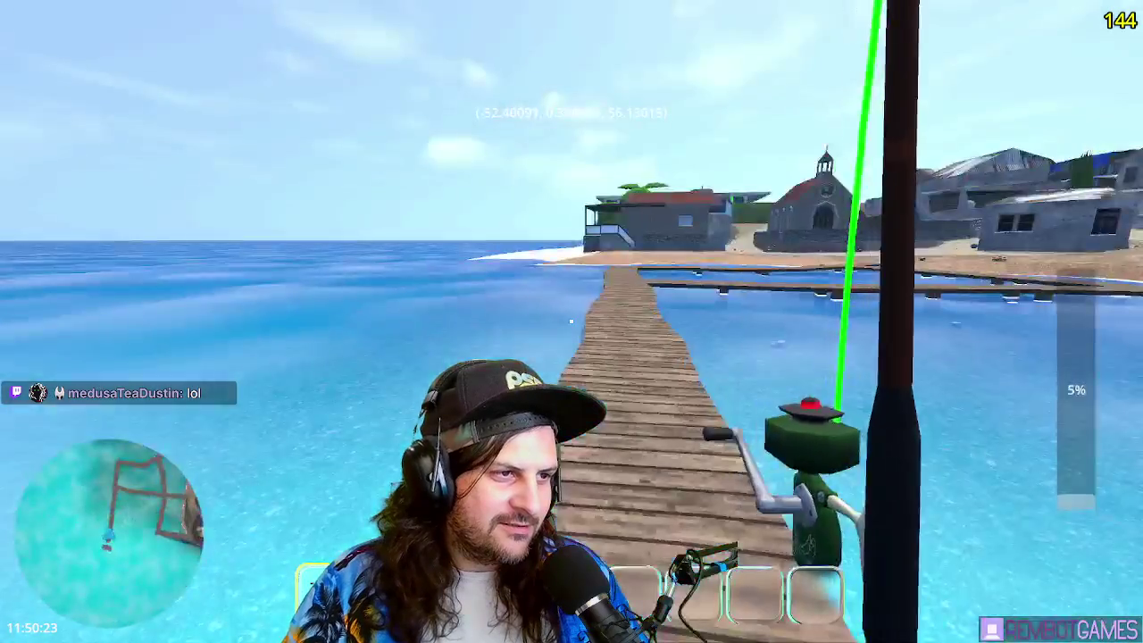
left_click(571, 322)
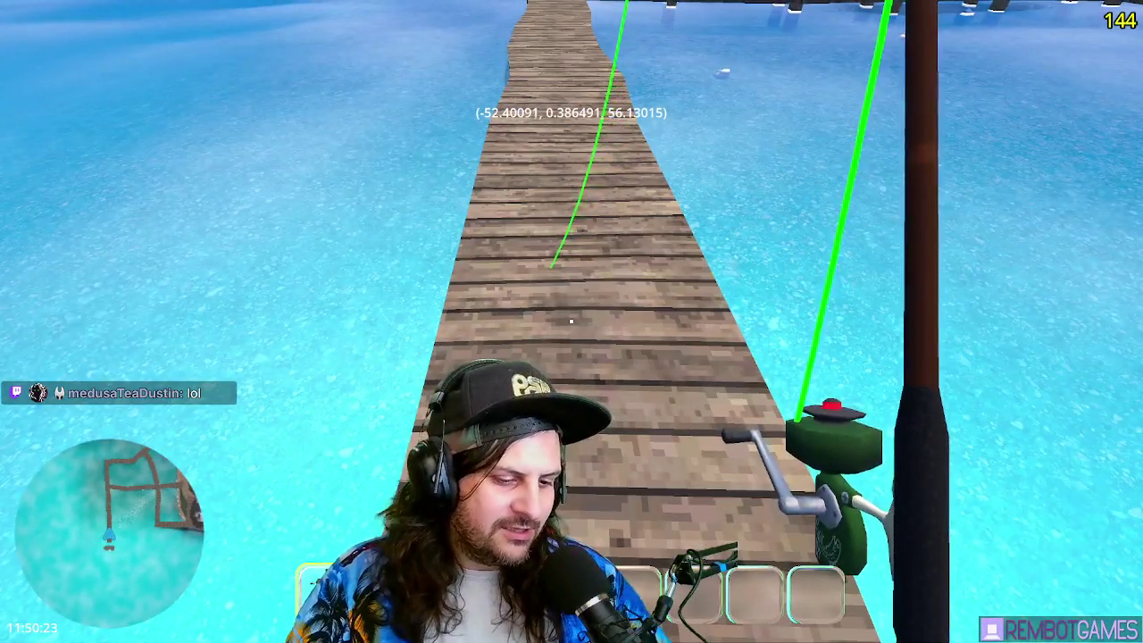
key("F8")
- Check the joint settings, return to the Hook for its 0.1 kg mass, and stop the rerun
left_click(42, 91)
left_click(31, 98)
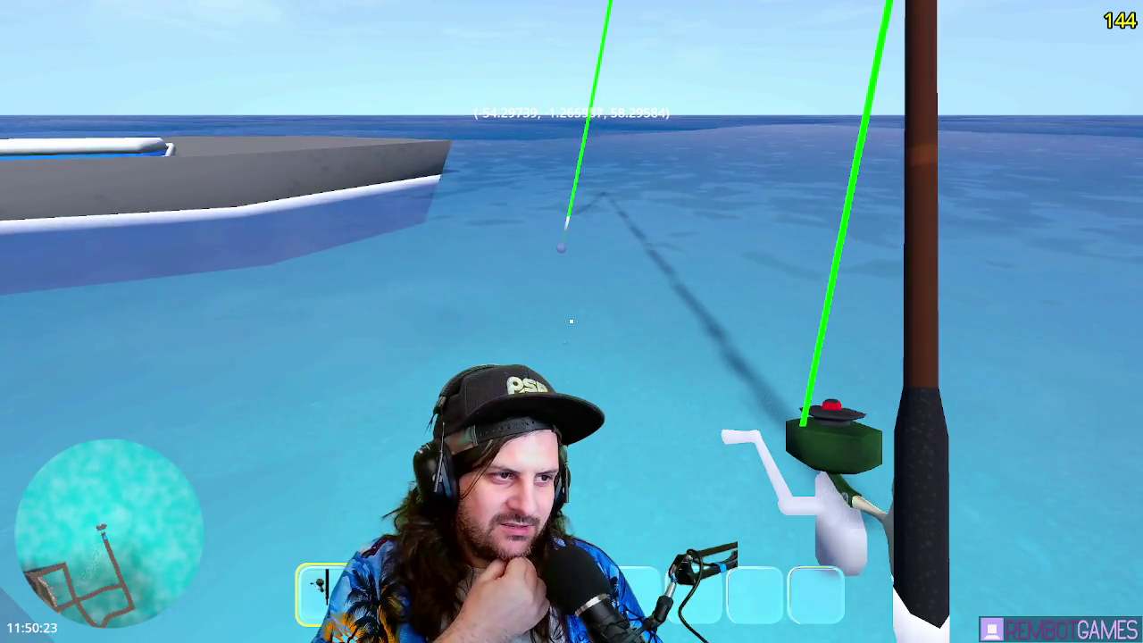
key("F8")
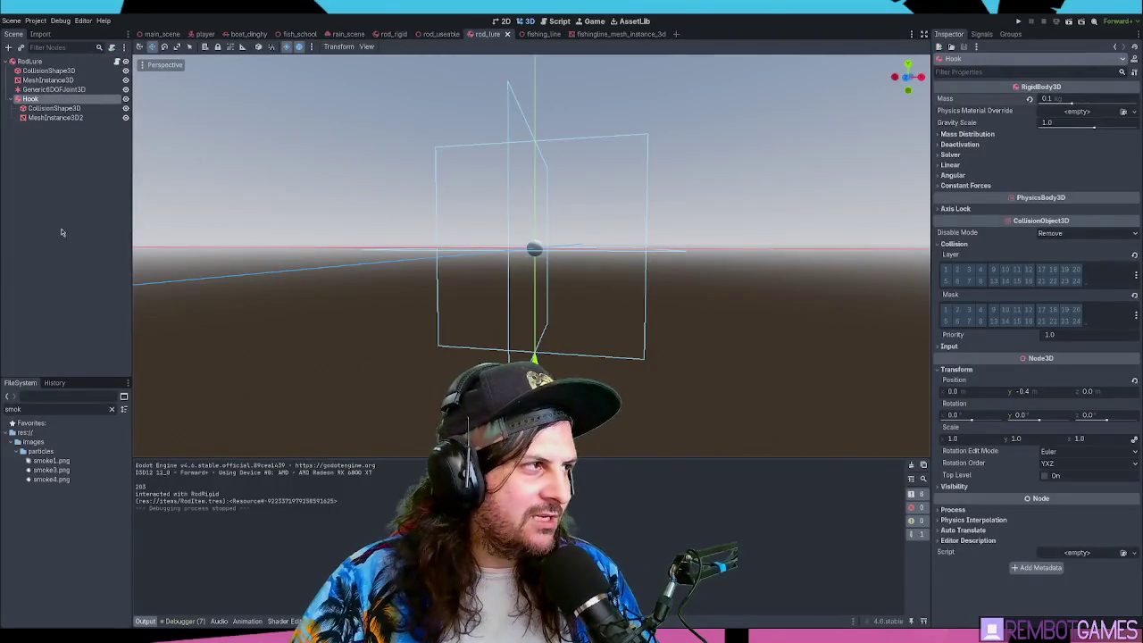
- Add a FishingLine instance under RodLure and run the game with F5 to test it
left_click(32, 61)
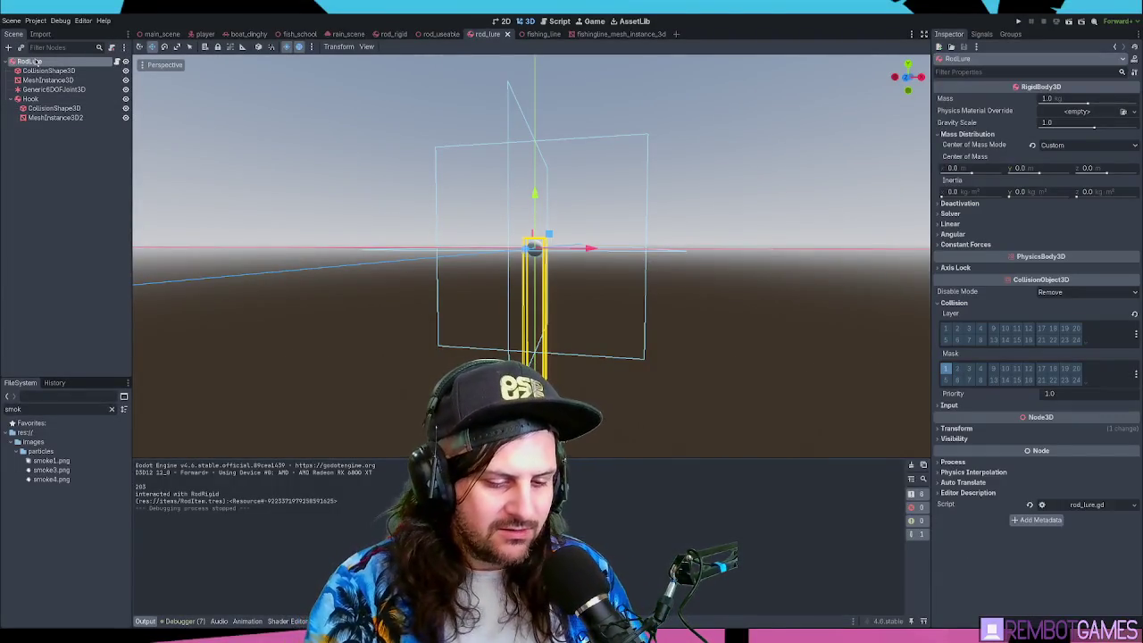
left_click_drag(548, 33, 207, 238)
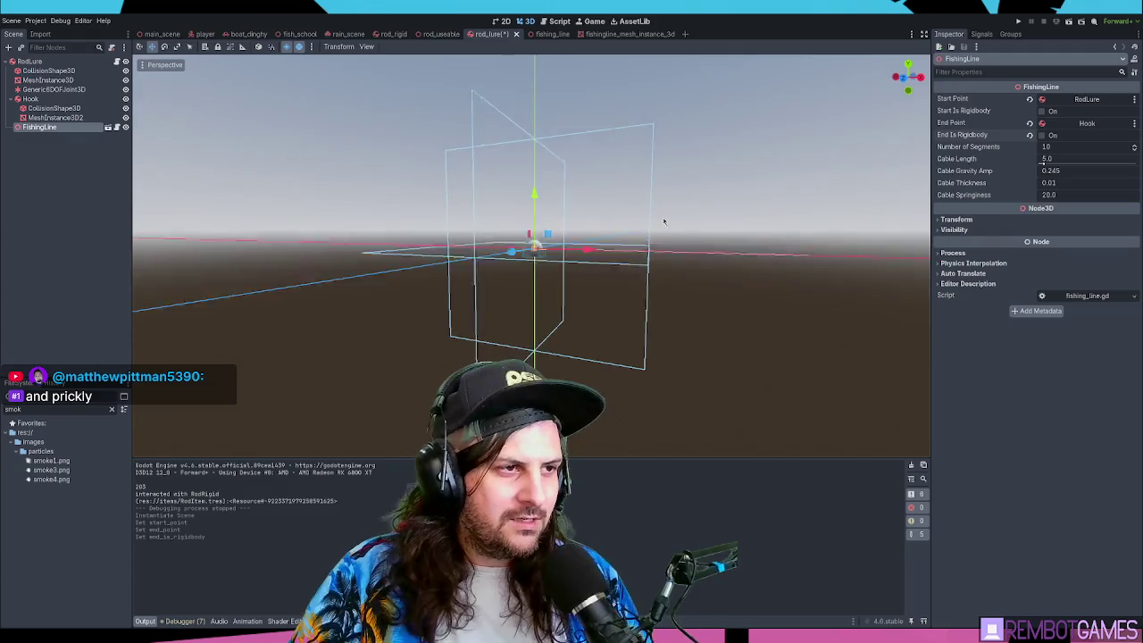
key("F5")
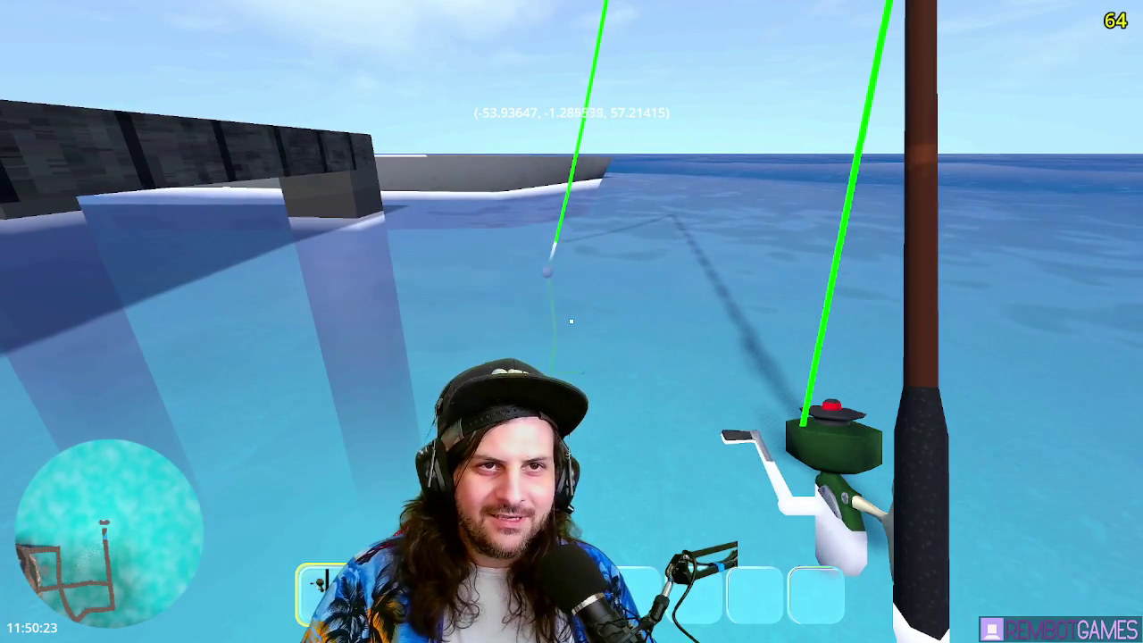
- Restart the game and charge a near full-power cast to throw the lure onto the water
key("F8")
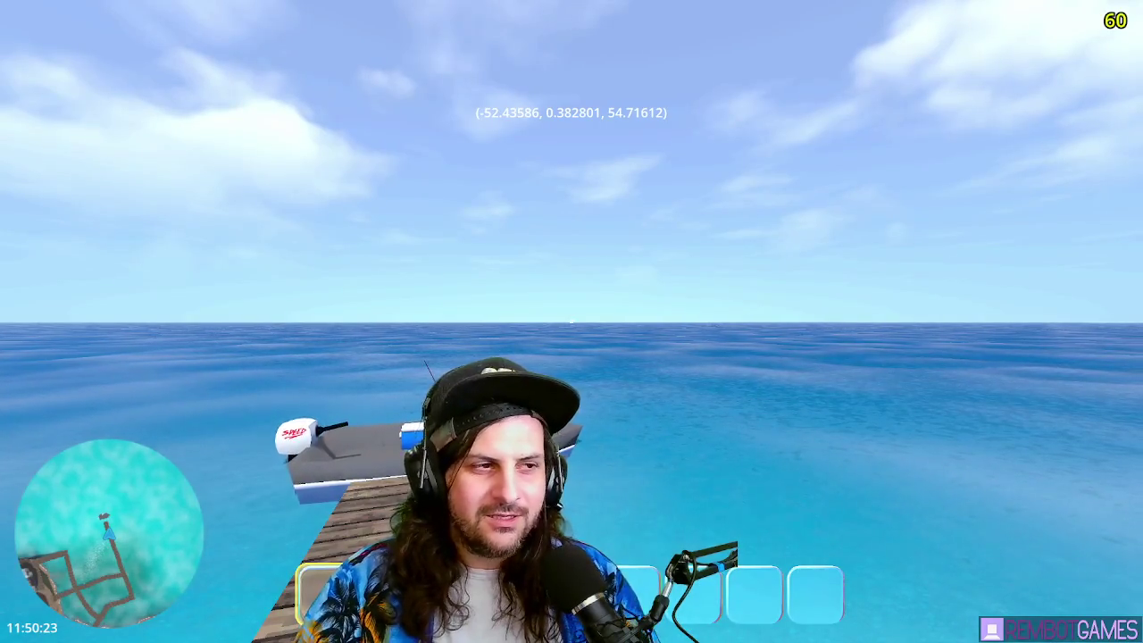
key("F8")
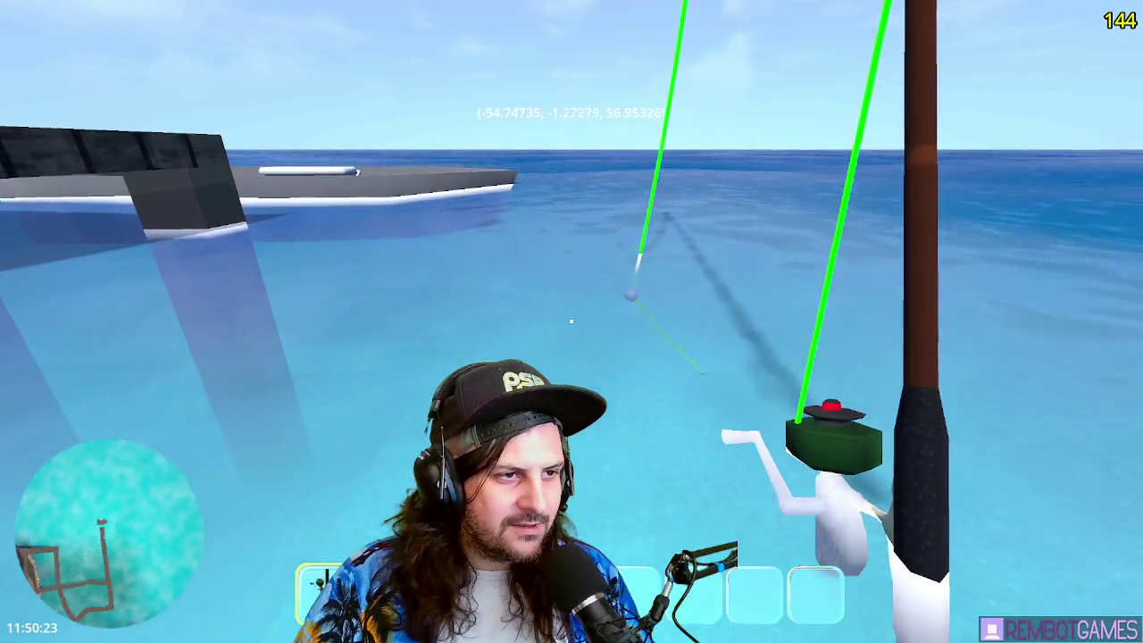
left_click(571, 321)
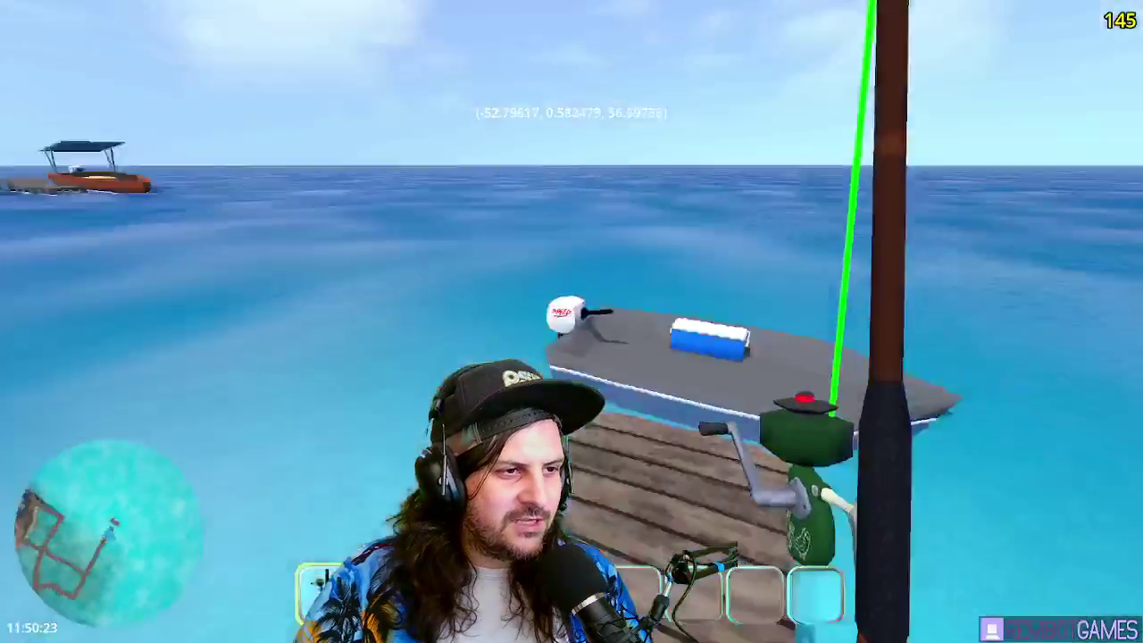
left_click(572, 321)
left_click_drag(571, 321, 571, 321)
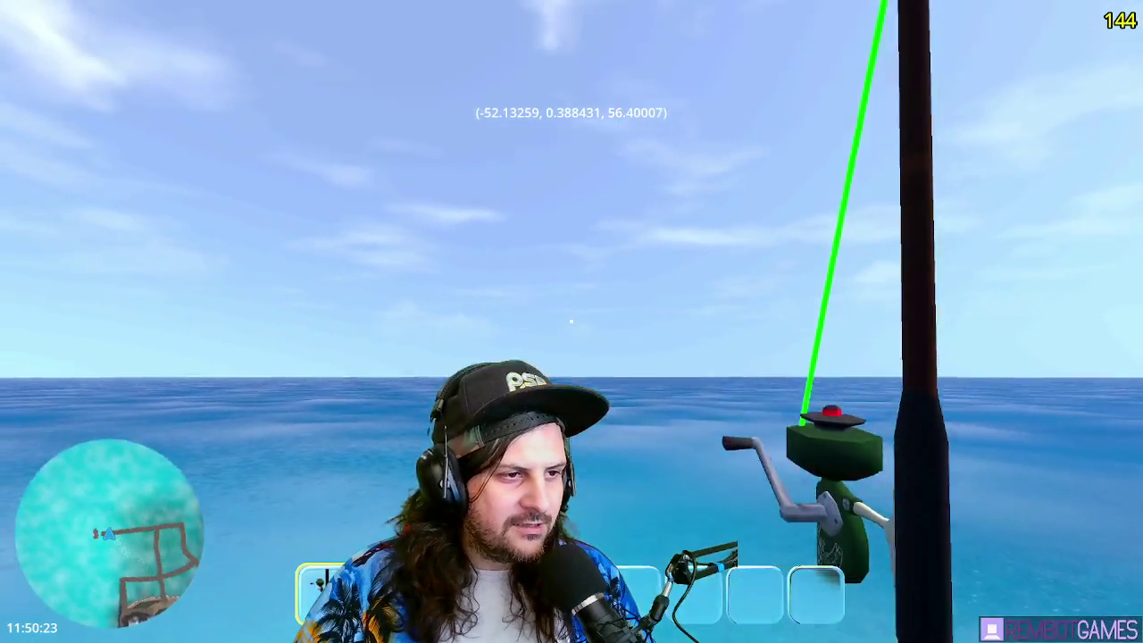
left_click_drag(572, 321, 571, 321)
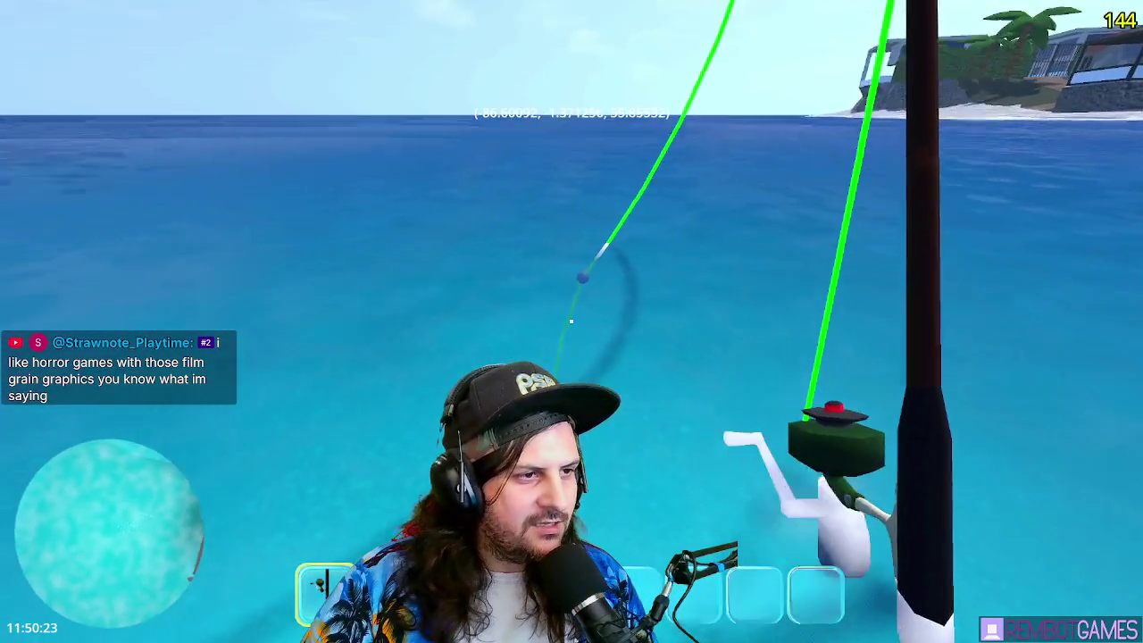
- Reel the bobber back toward the rod while turning between open sea and the island
left_click(571, 320)
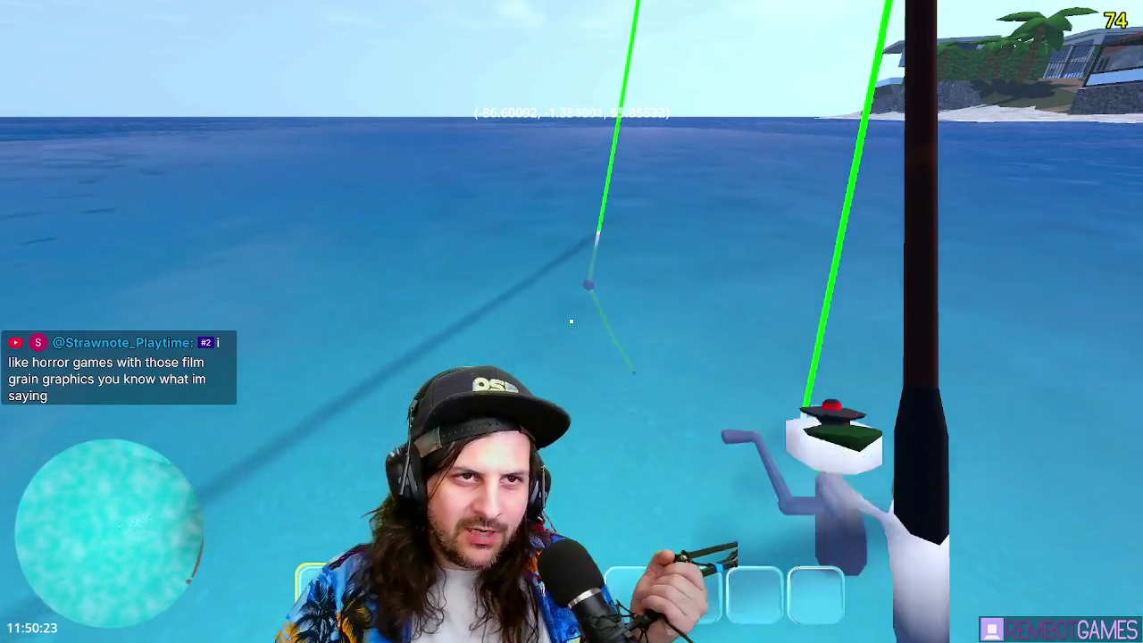
left_click(570, 321)
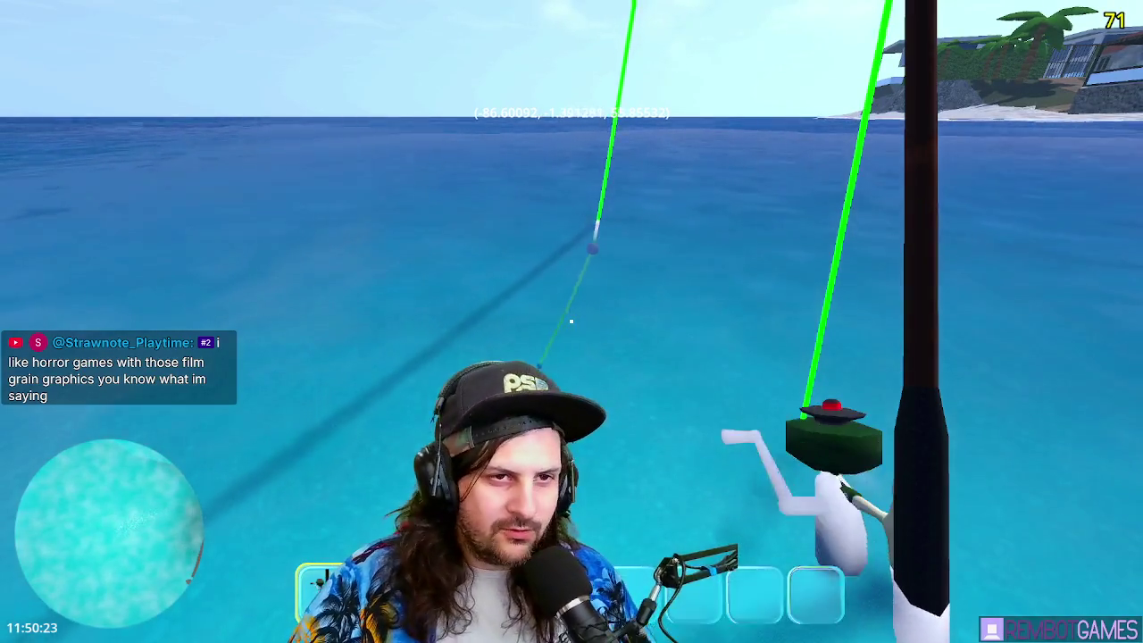
left_click(571, 320)
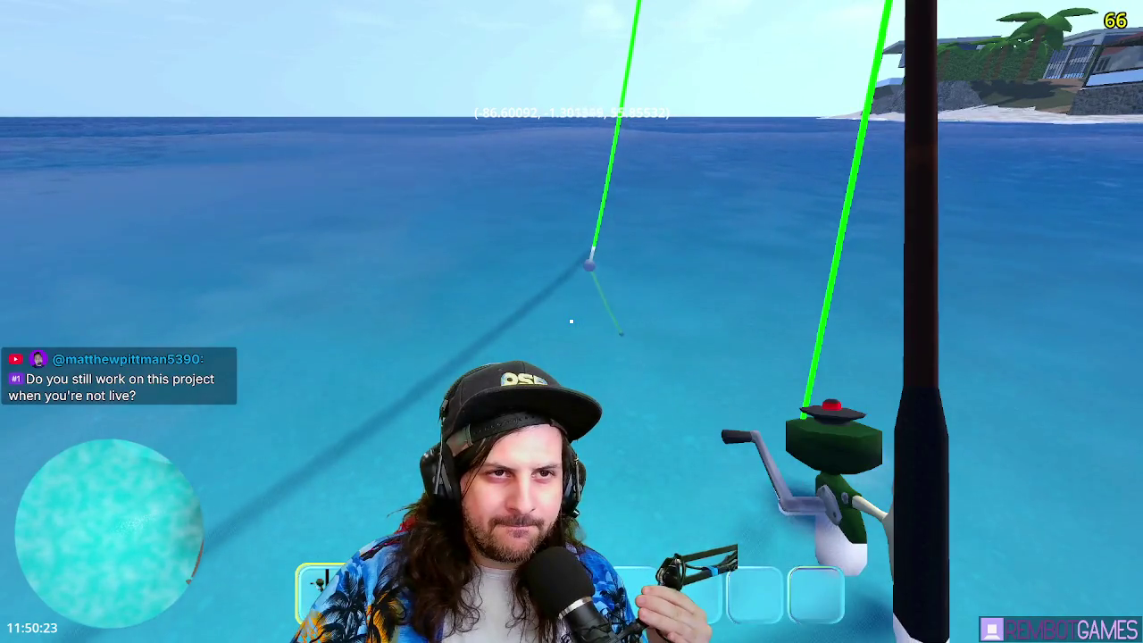
left_click(570, 320)
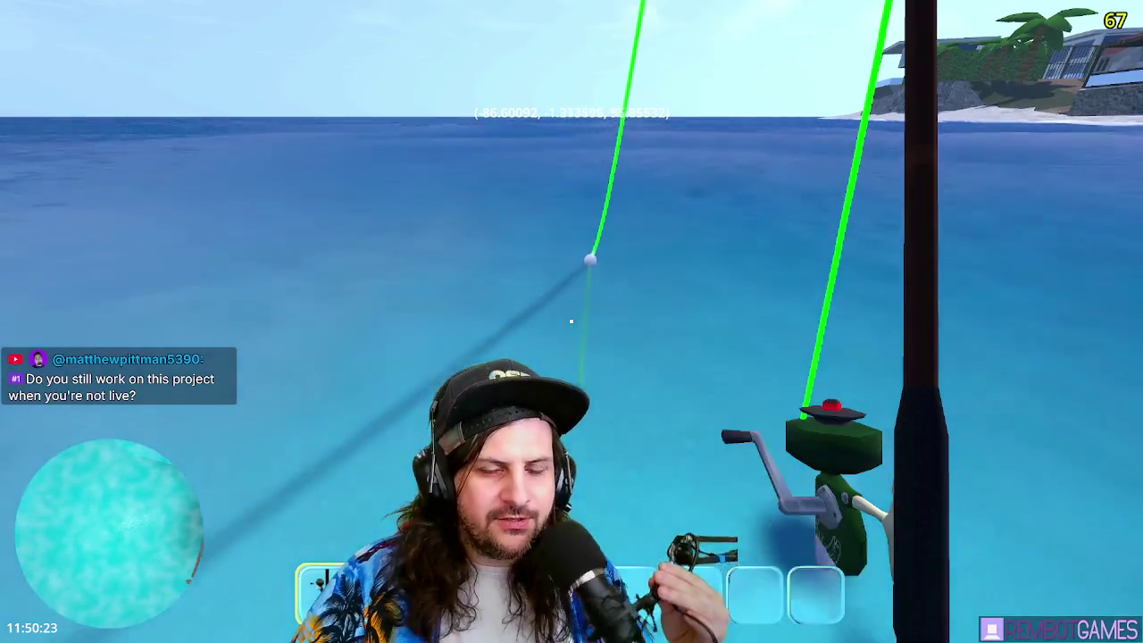
left_click(571, 321)
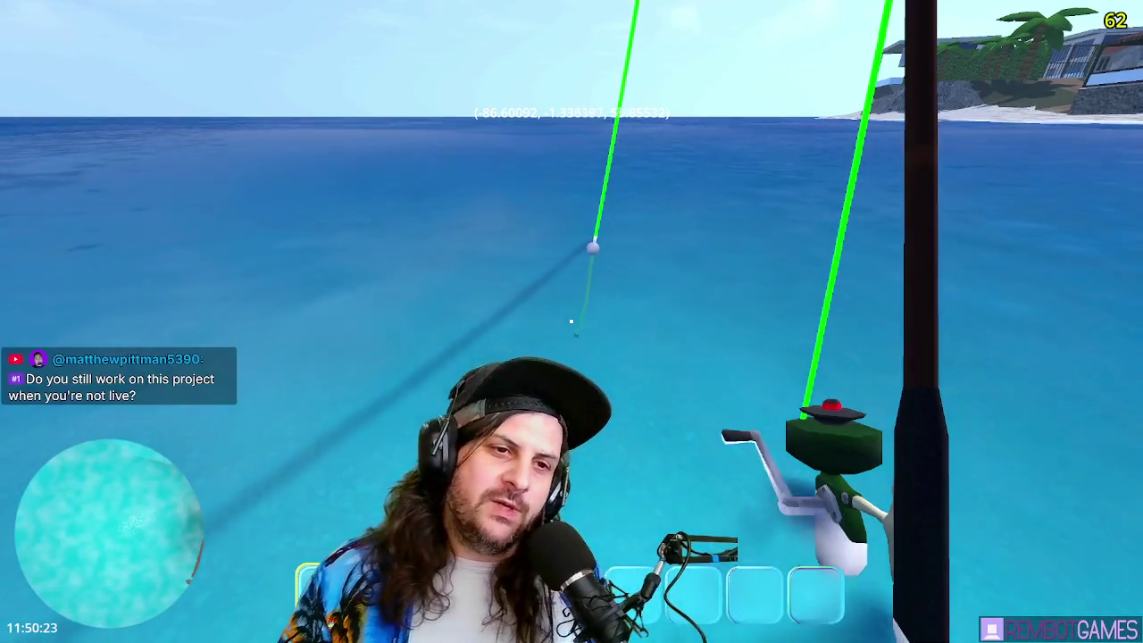
left_click(570, 321)
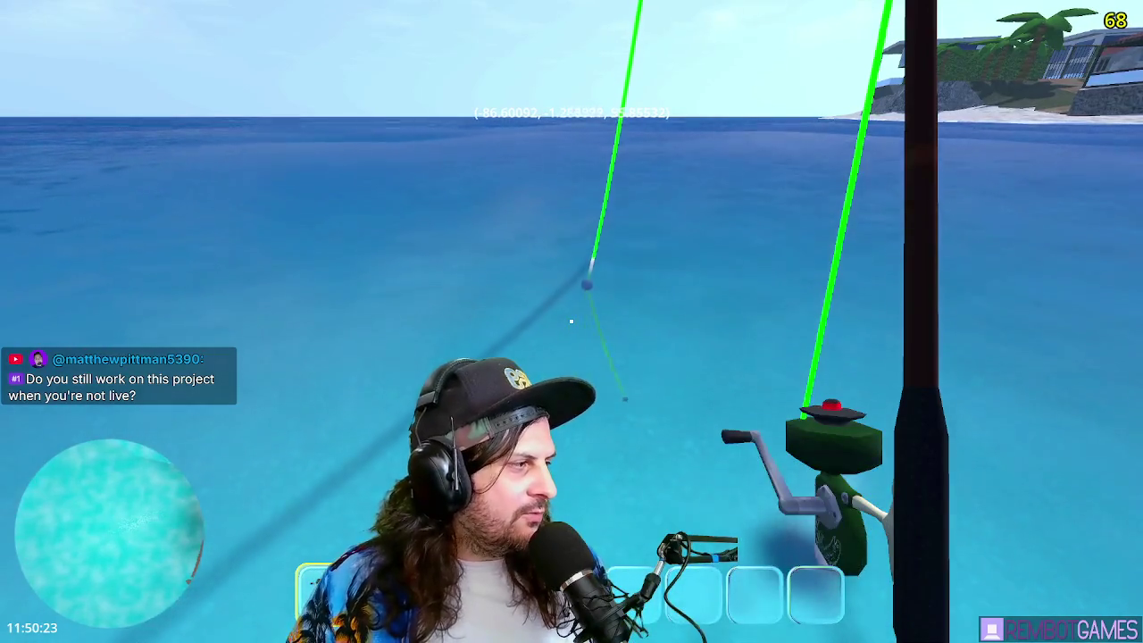
left_click(570, 320)
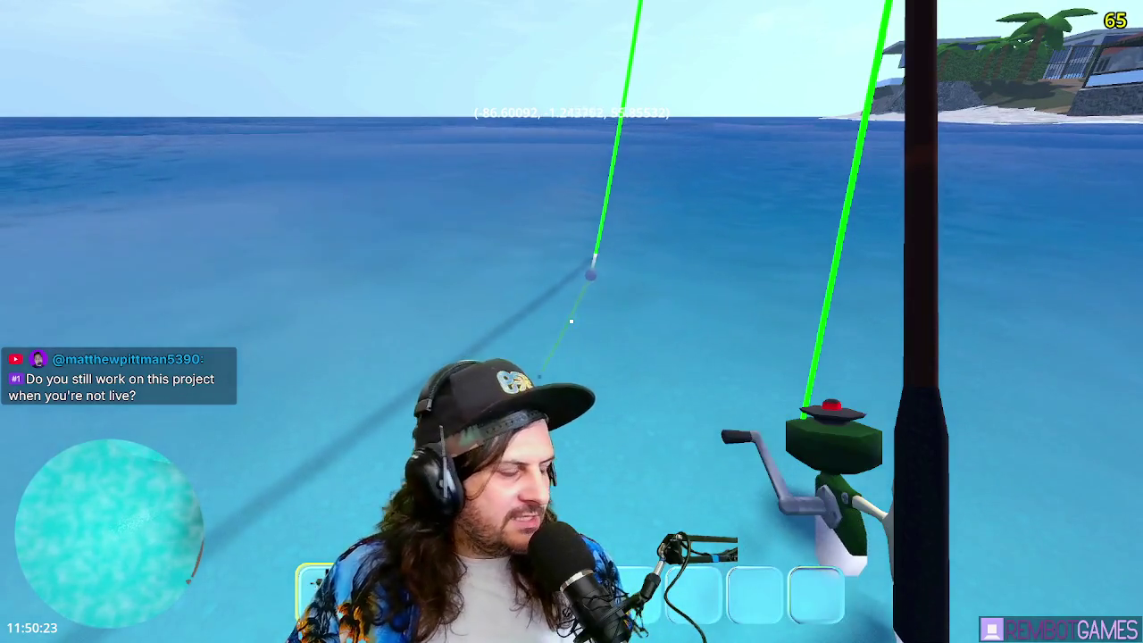
left_click(571, 321)
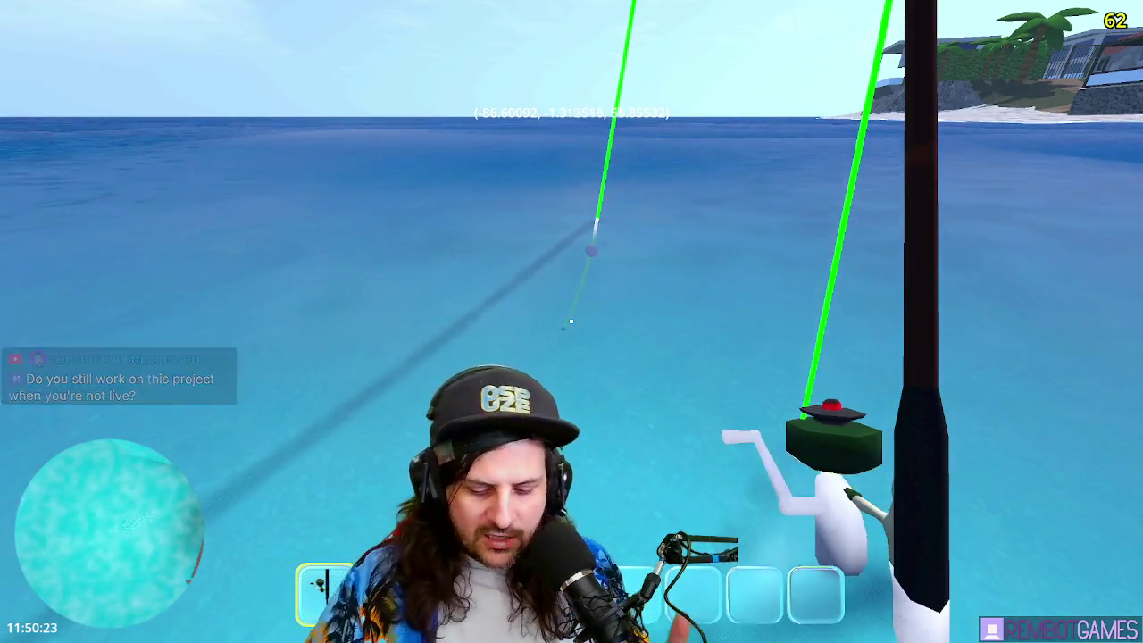
left_click(571, 321)
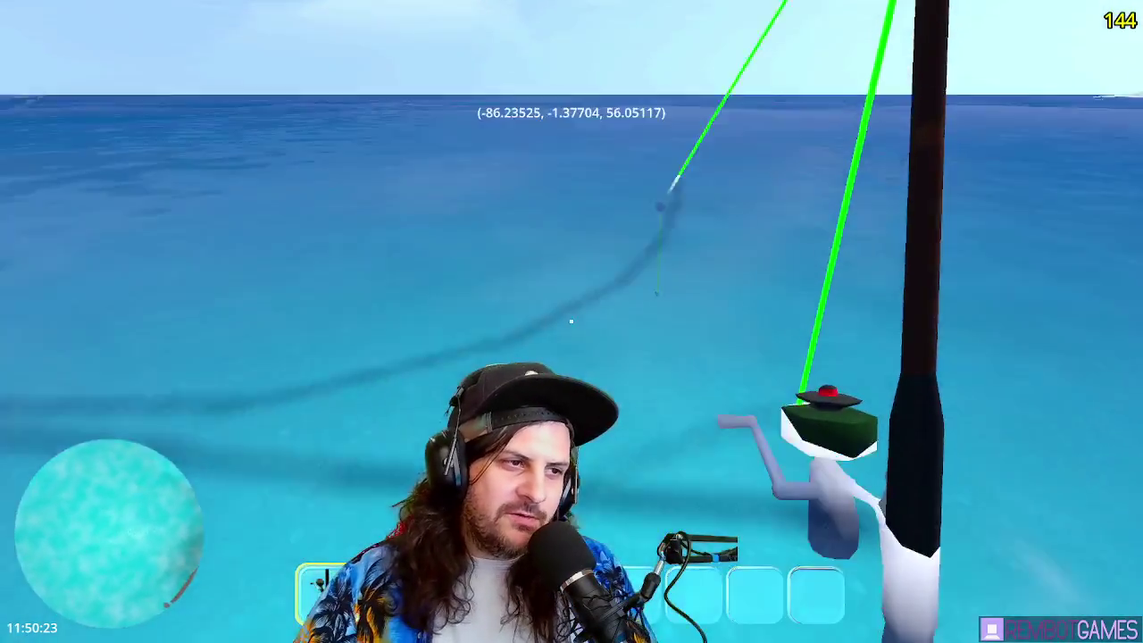
left_click(571, 320)
left_click(570, 320)
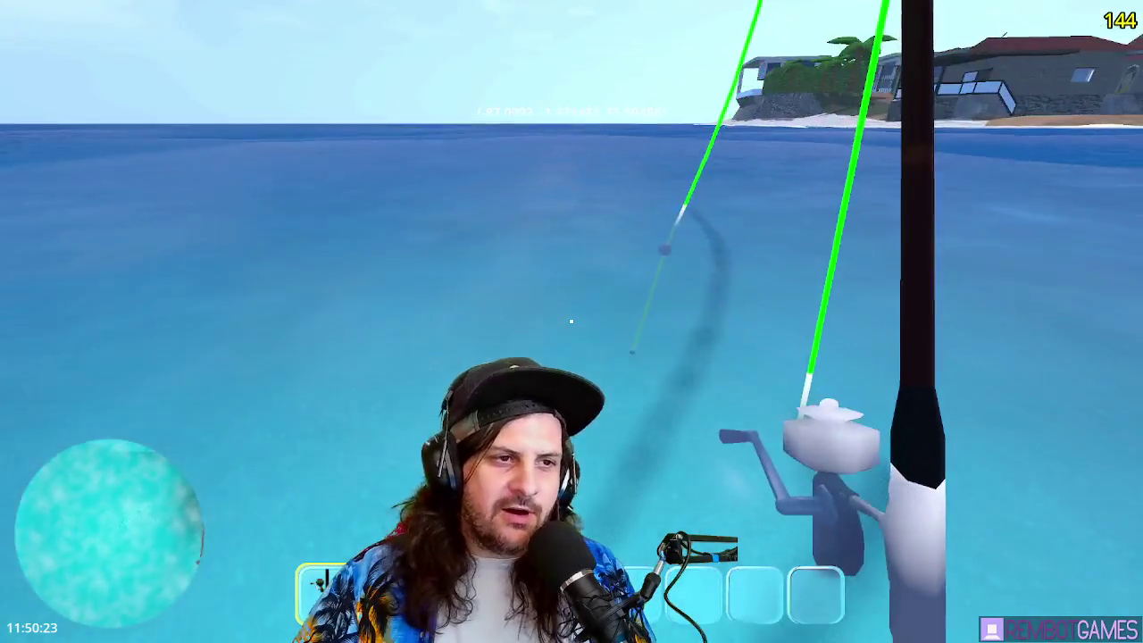
left_click(571, 321)
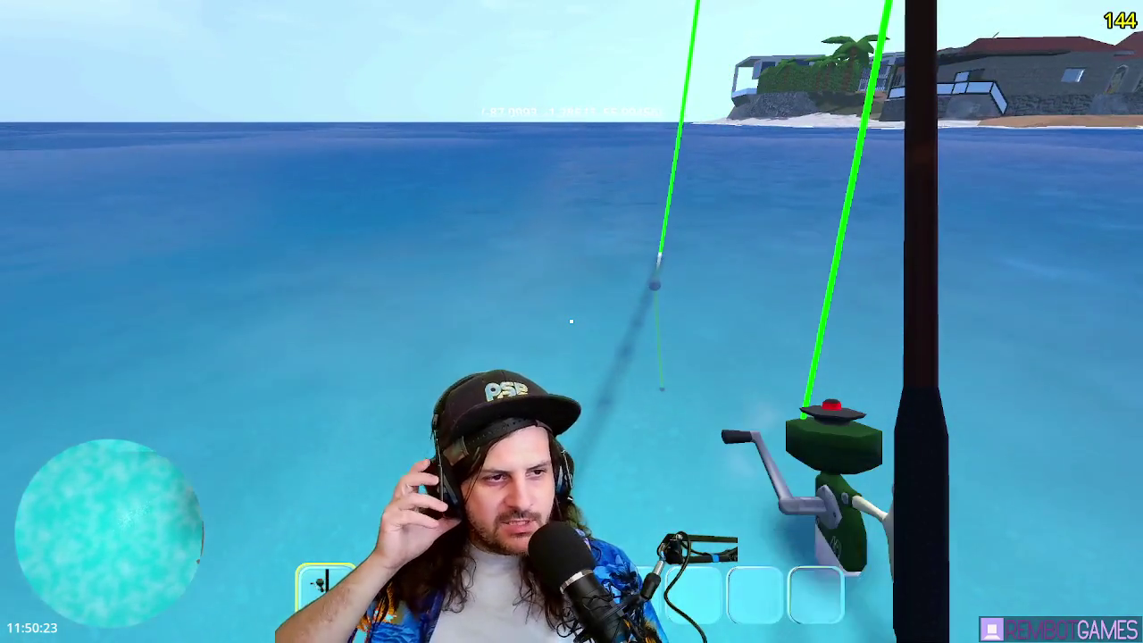
left_click(571, 320)
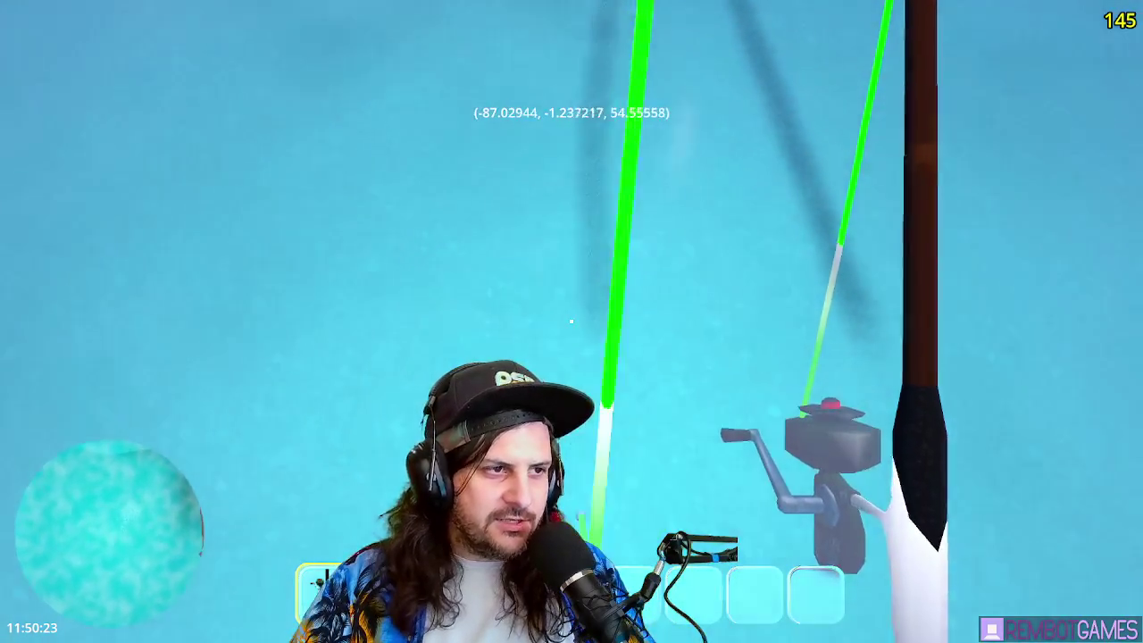
left_click(571, 321)
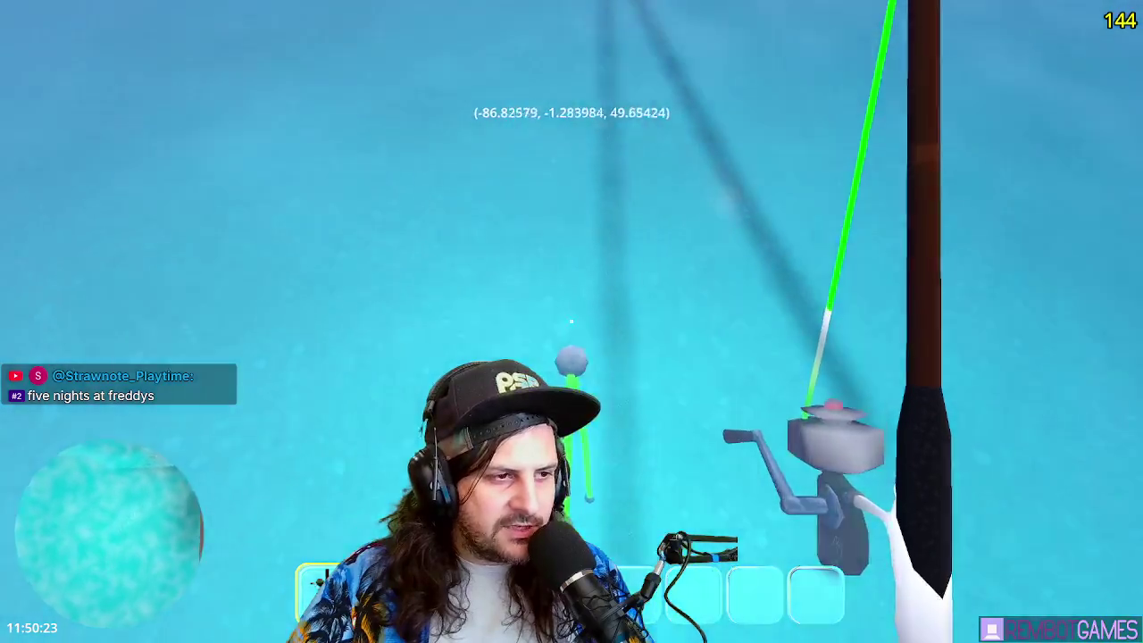
- Cast and reel the bobber in several more times, then stop the game with F8
left_click(571, 321)
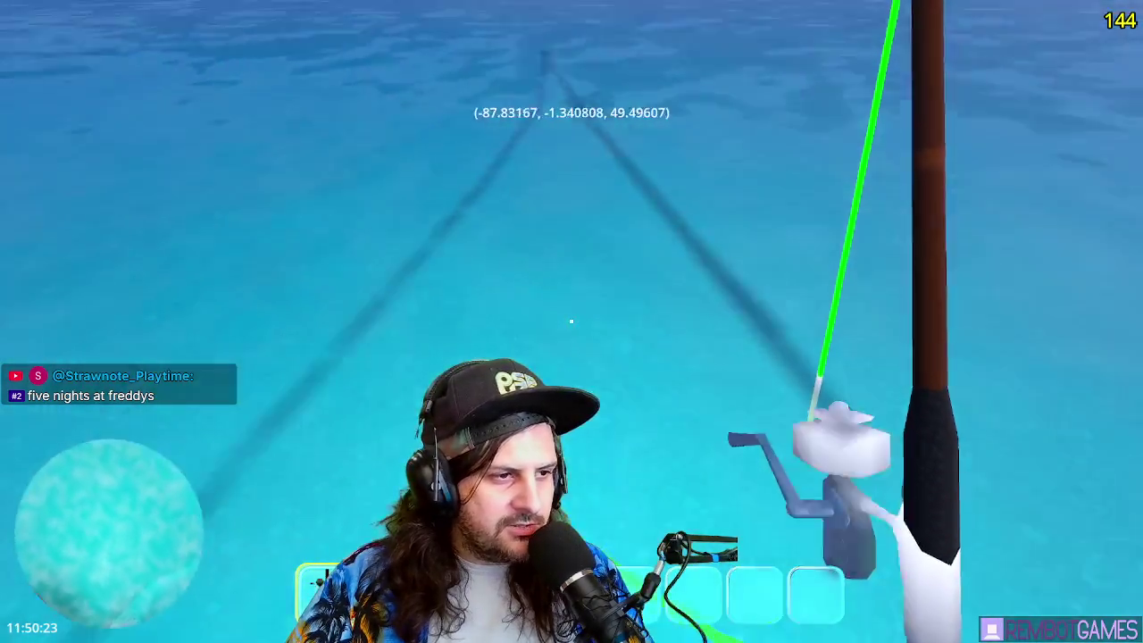
left_click(571, 322)
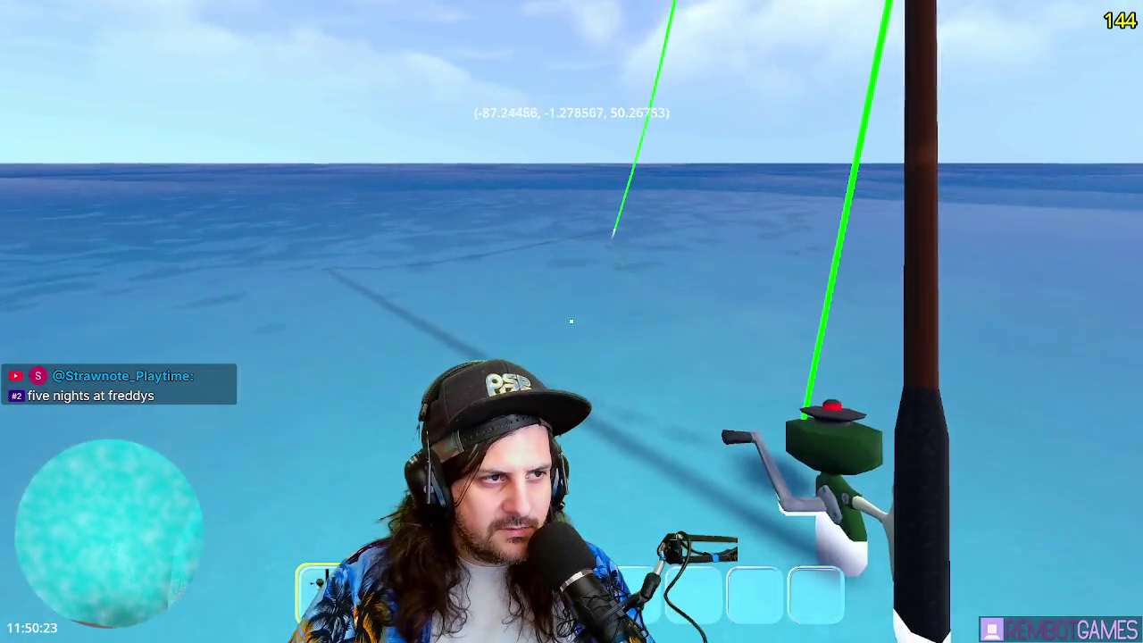
left_click(572, 321)
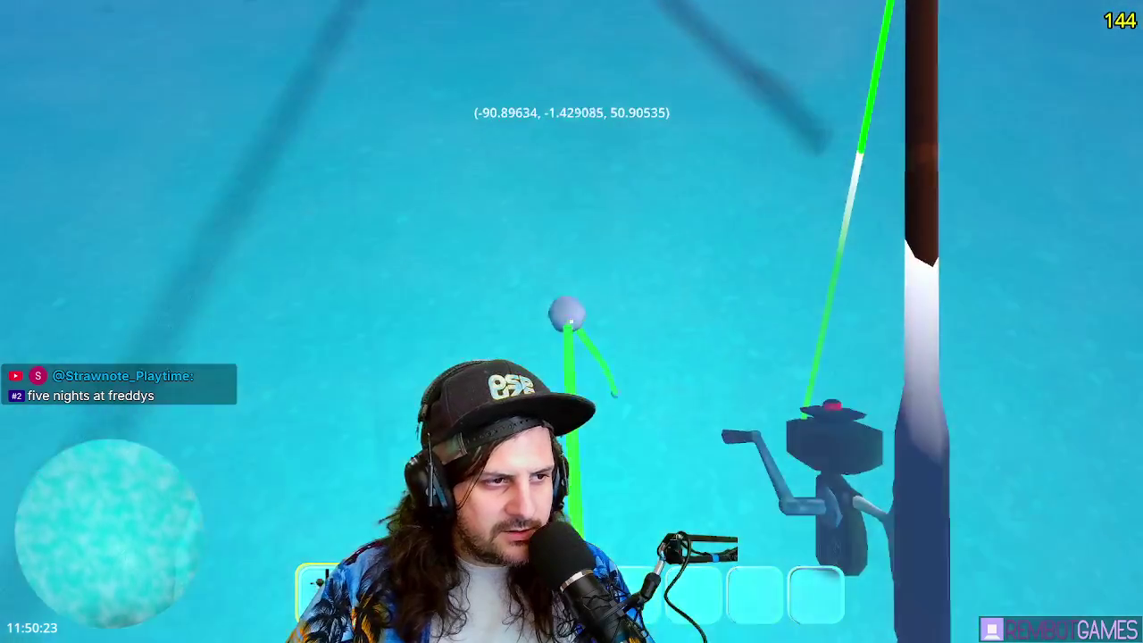
left_click(571, 321)
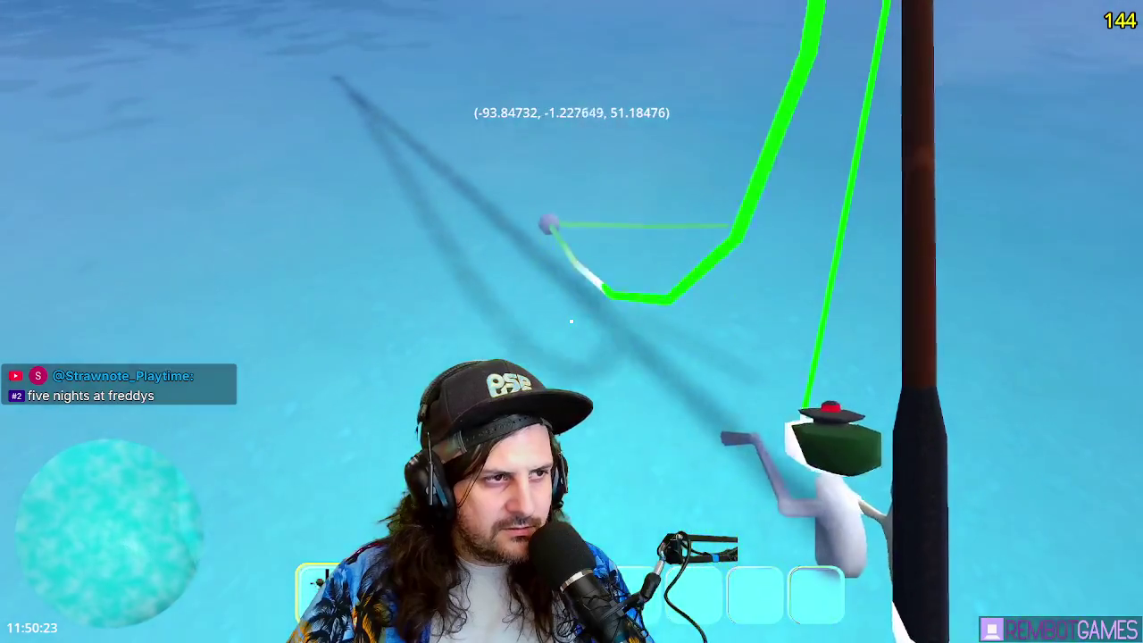
left_click(572, 322)
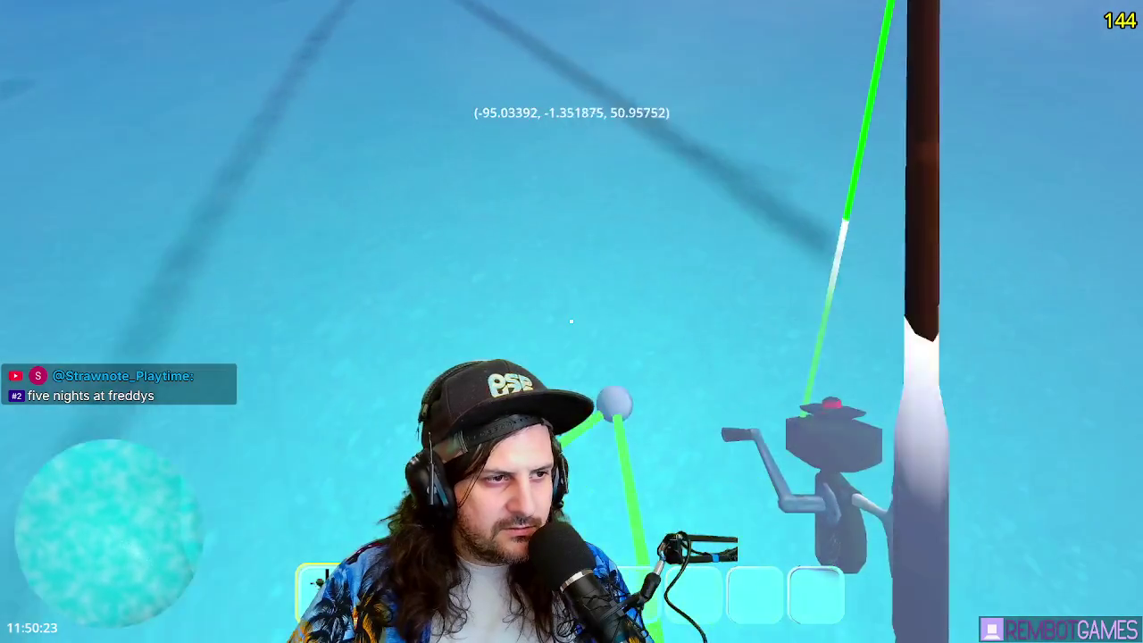
left_click(571, 321)
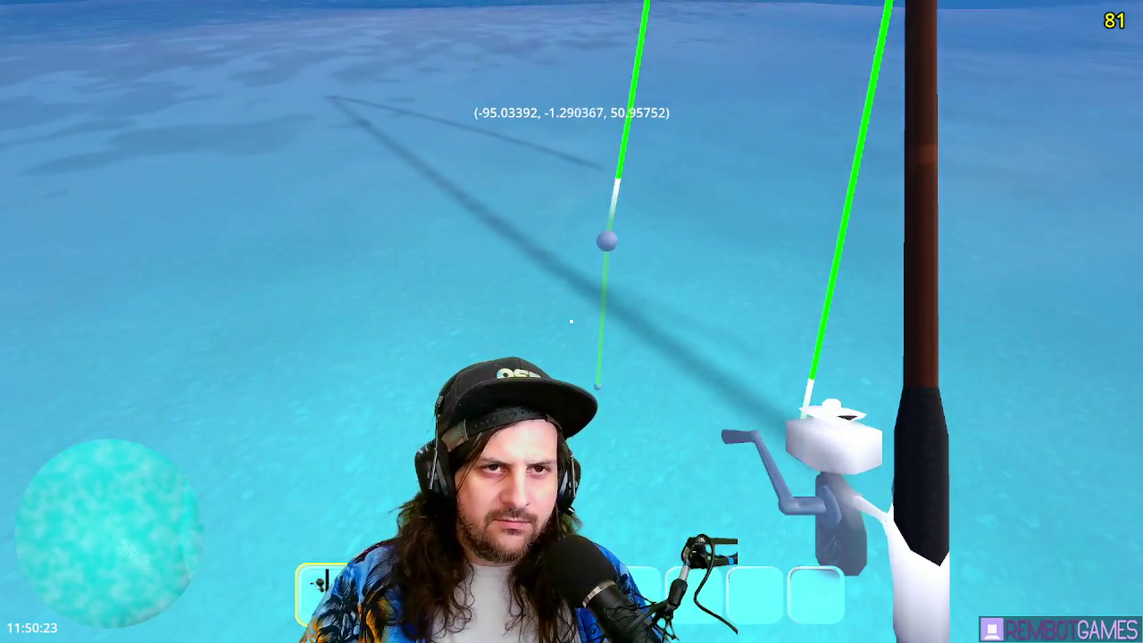
left_click(572, 321)
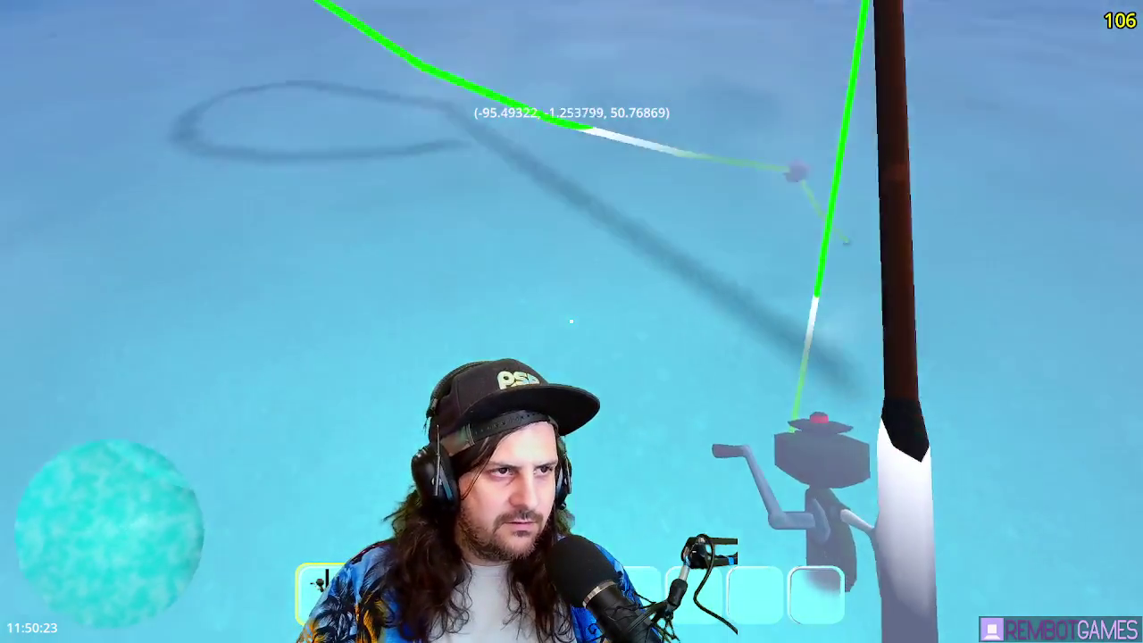
left_click(571, 321)
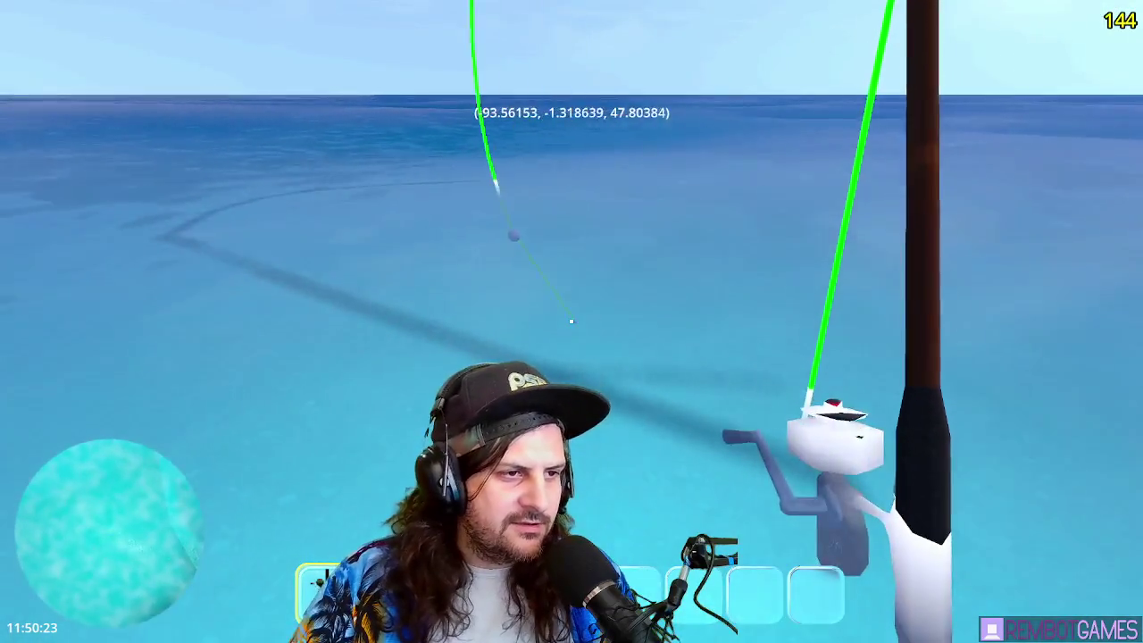
left_click(572, 322)
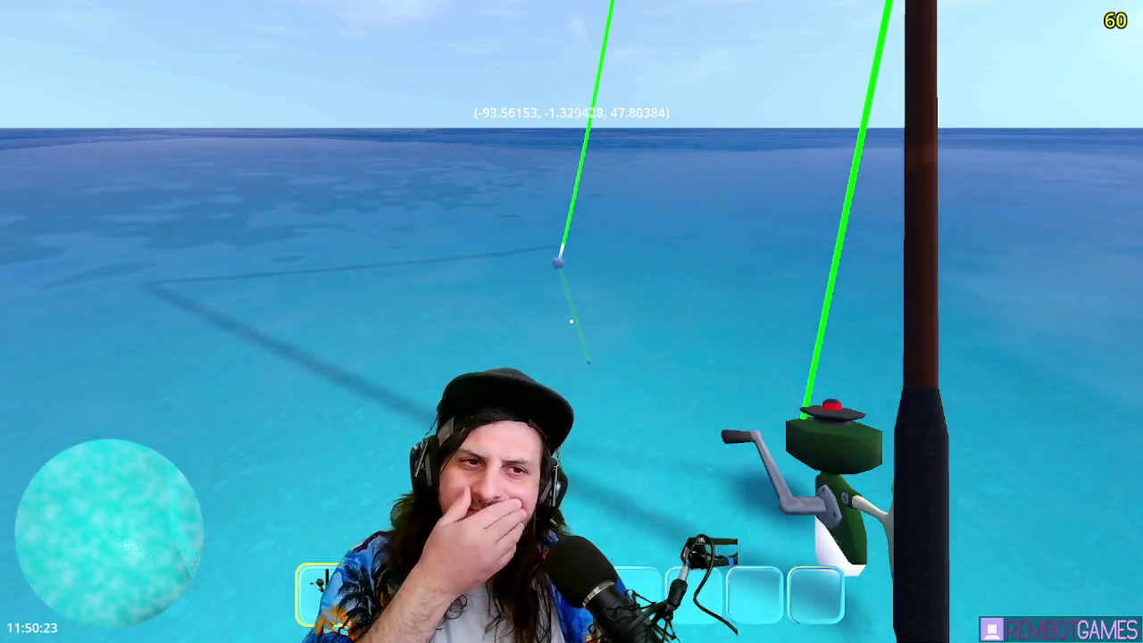
left_click(571, 322)
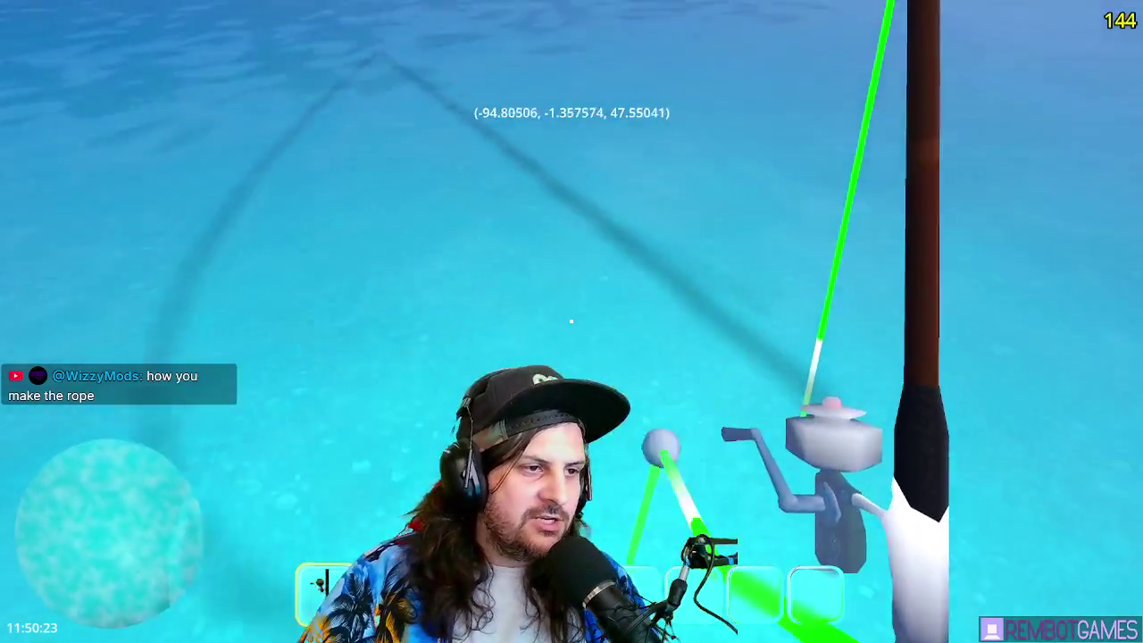
left_click(571, 321)
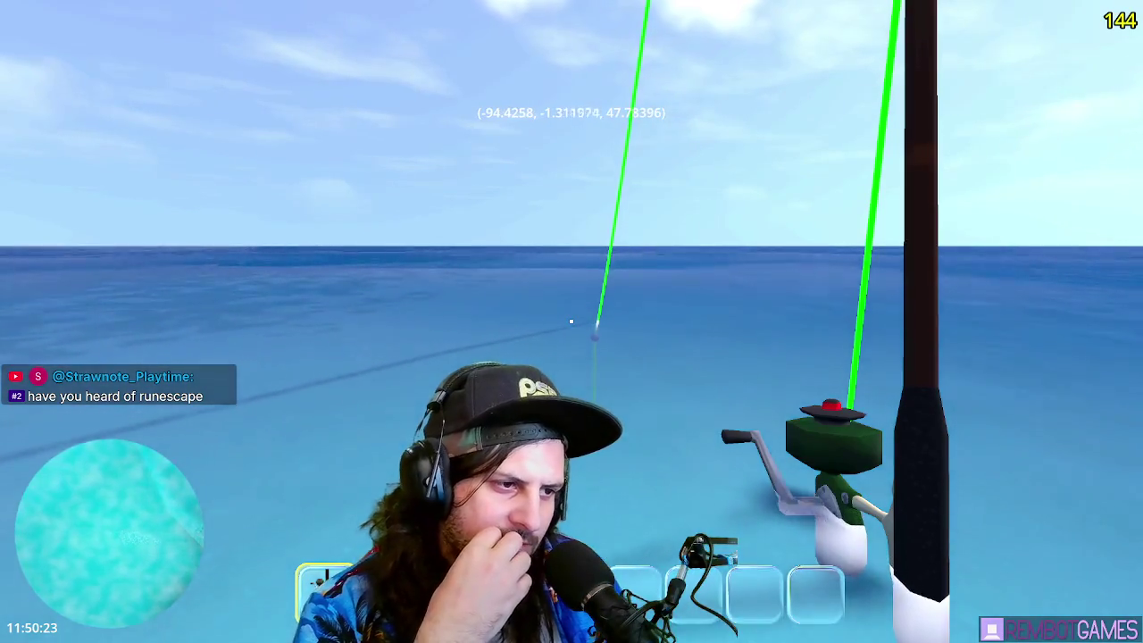
key("F8")
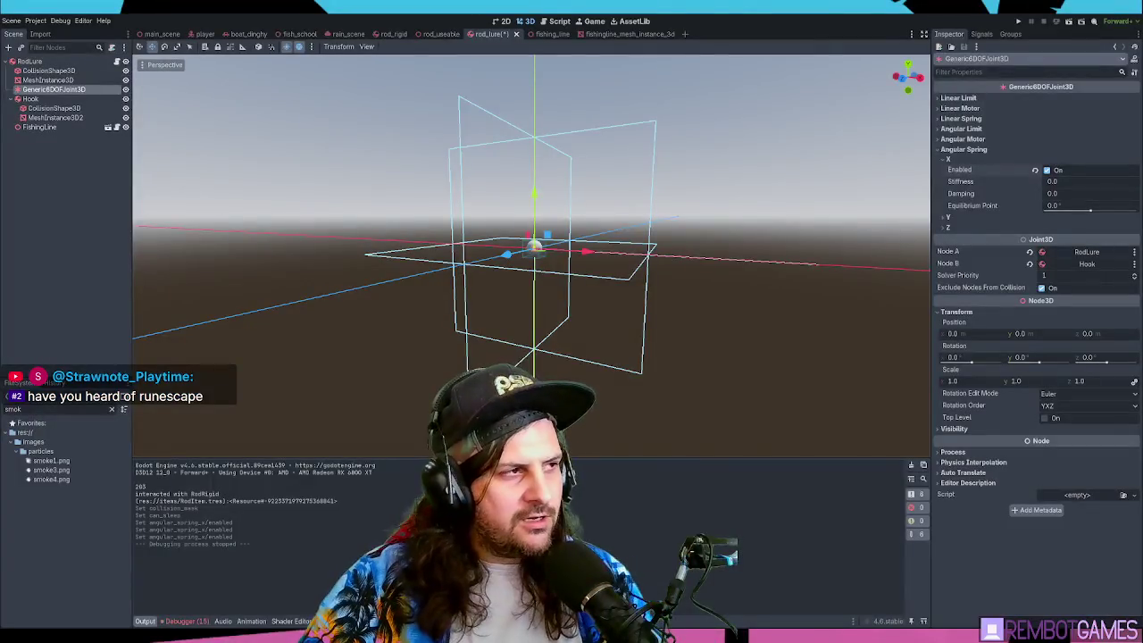
- Add an Area3D child named HookArea3D under the Hook node
left_click(29, 99)
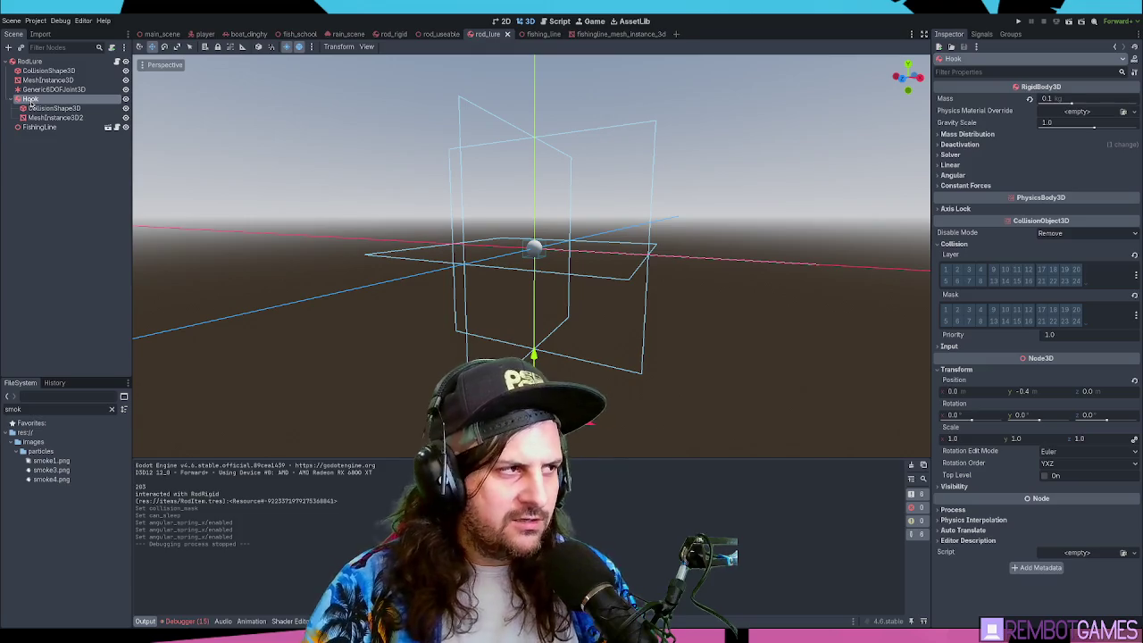
key("ctrl+a")
key("Return")
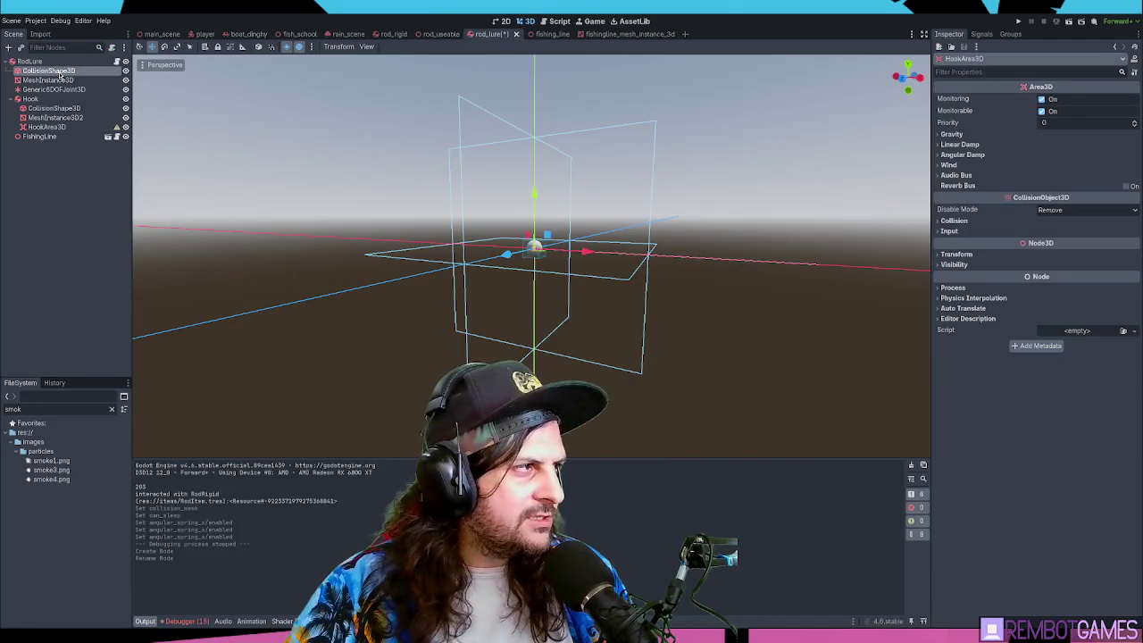
- Duplicate the lure's CollisionShape3D into HookArea3D and reset its position to zero
mouse_move(49, 71)
left_mouse_down()
mouse_move(56, 111)
mouse_move(61, 76)
mouse_move(51, 84)
mouse_move(64, 146)
mouse_move(68, 137)
left_mouse_up()
key("ctrl+d")
left_click(46, 127)
left_click(996, 257)
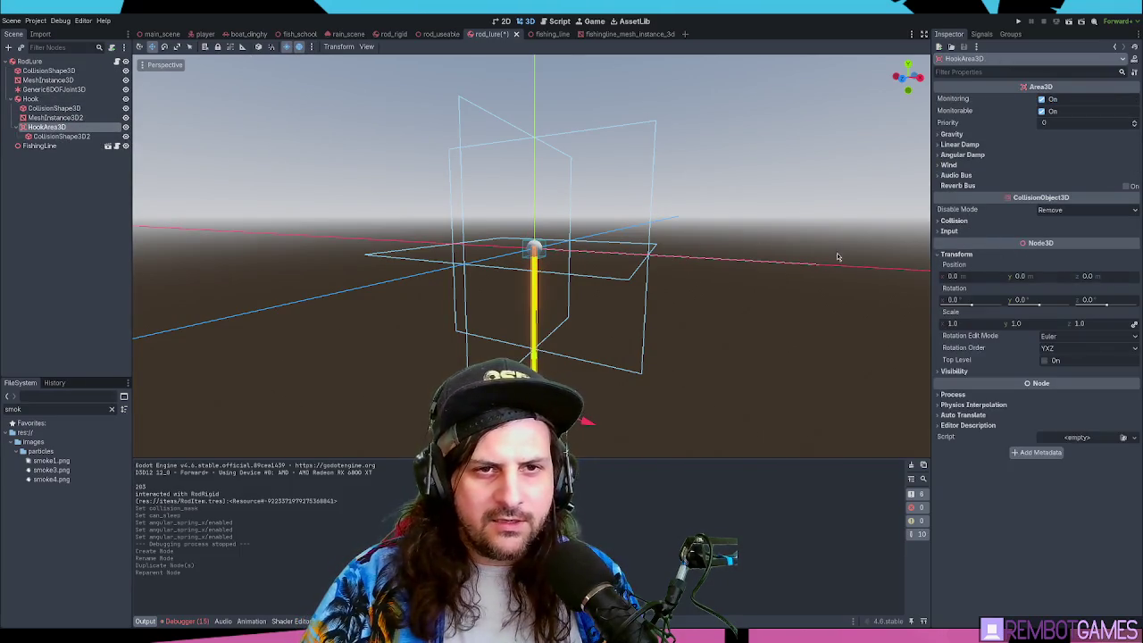
left_click(60, 136)
left_click(953, 192)
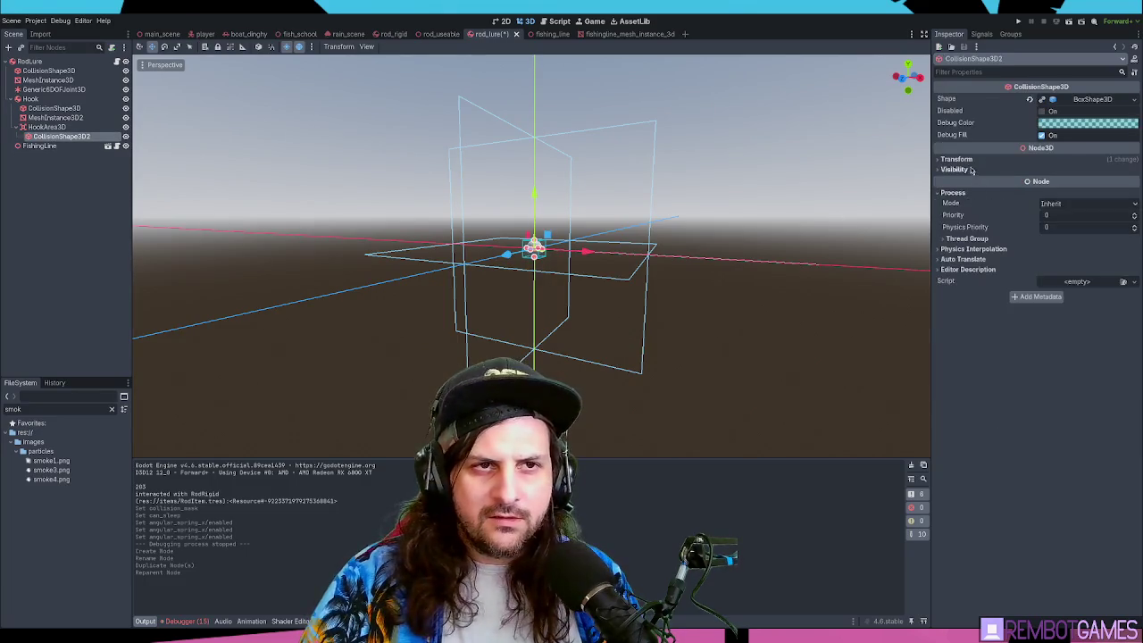
left_click(957, 159)
left_click(1137, 172)
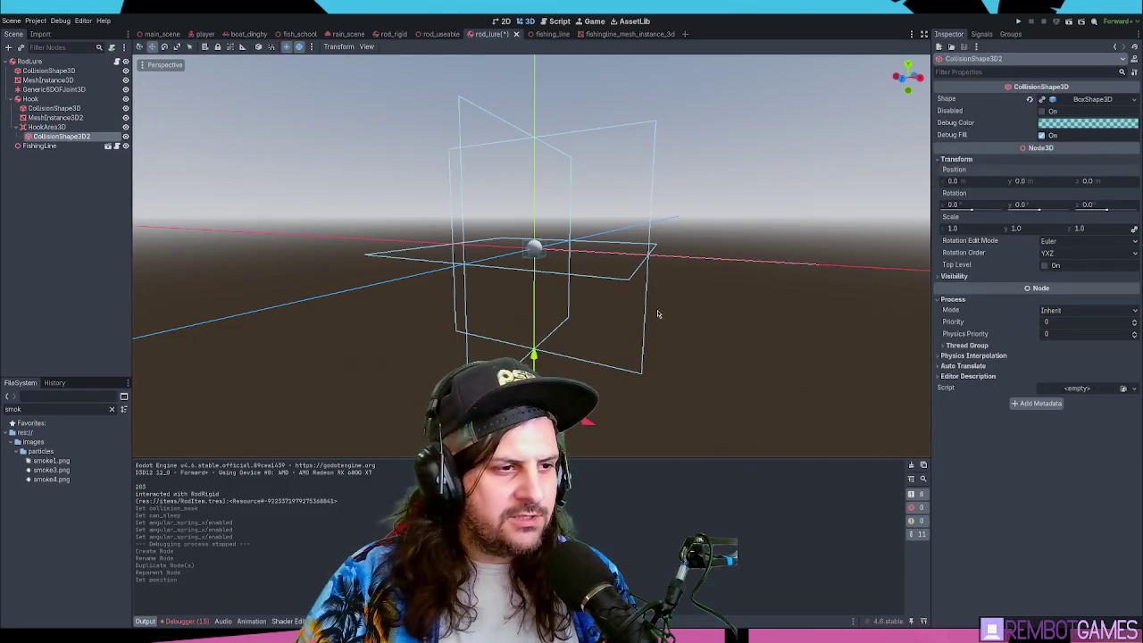
mouse_move(655, 316)
left_mouse_down()
mouse_move(669, 342)
mouse_move(619, 359)
left_mouse_up()
key("f")
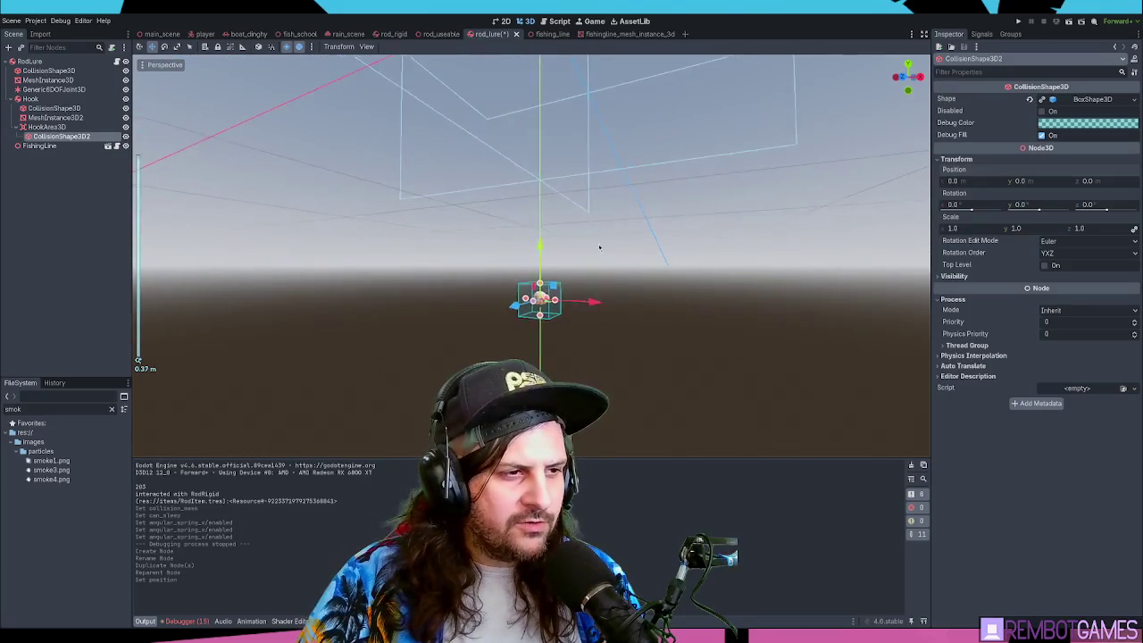
scroll(600, 247, "up", 3)
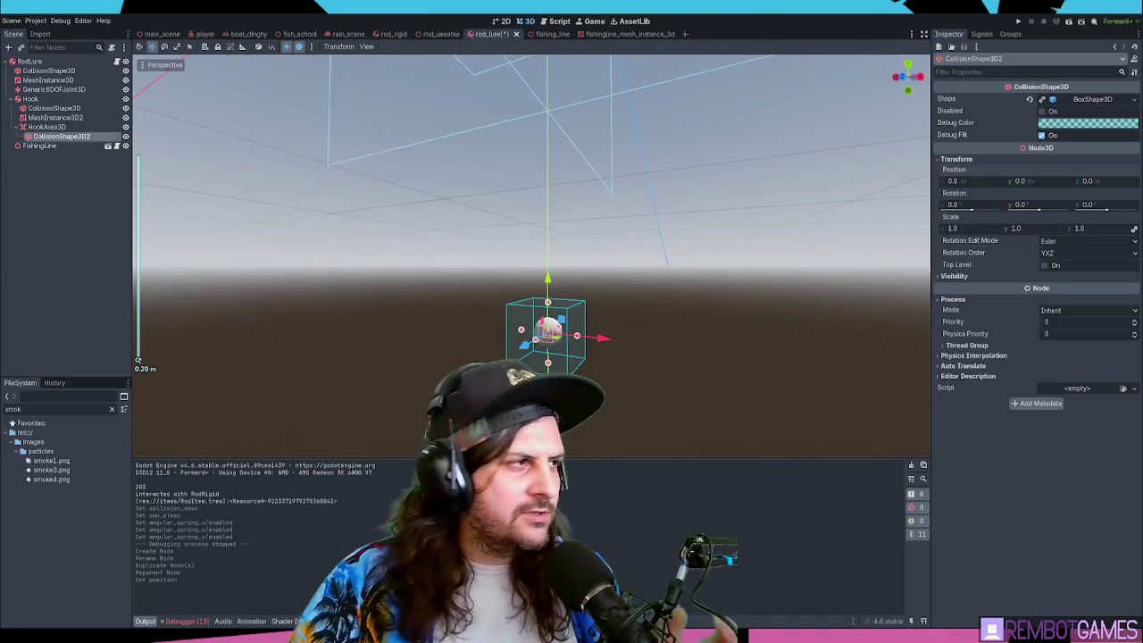
- Turn off collision layer 1 on HookArea3D and change its collision mask
left_click(47, 126)
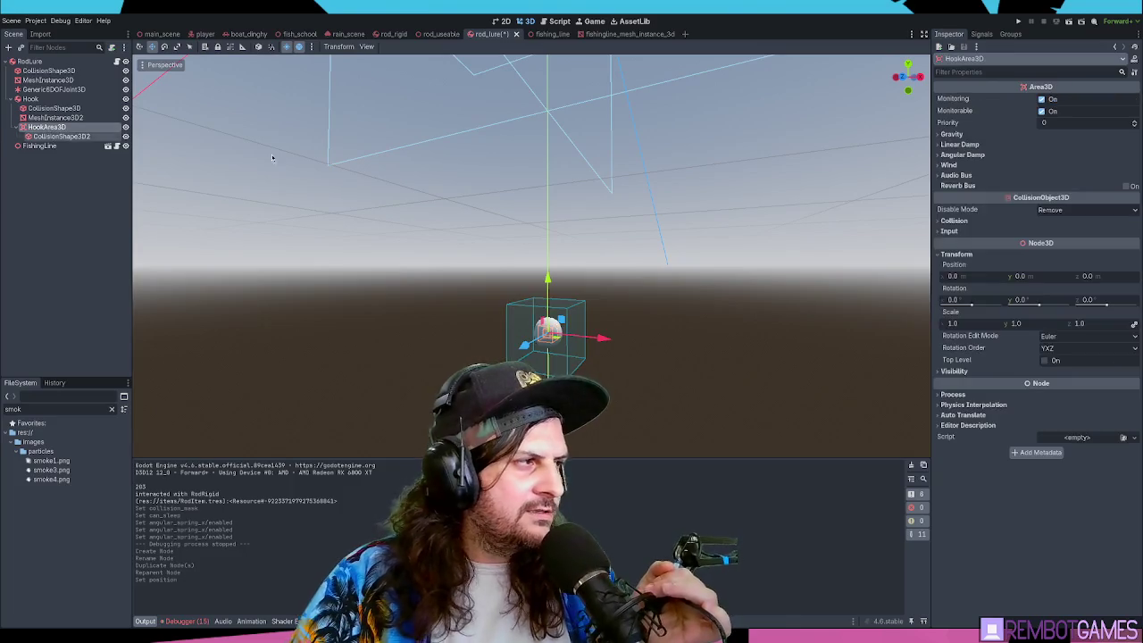
left_click(954, 221)
left_click(946, 245)
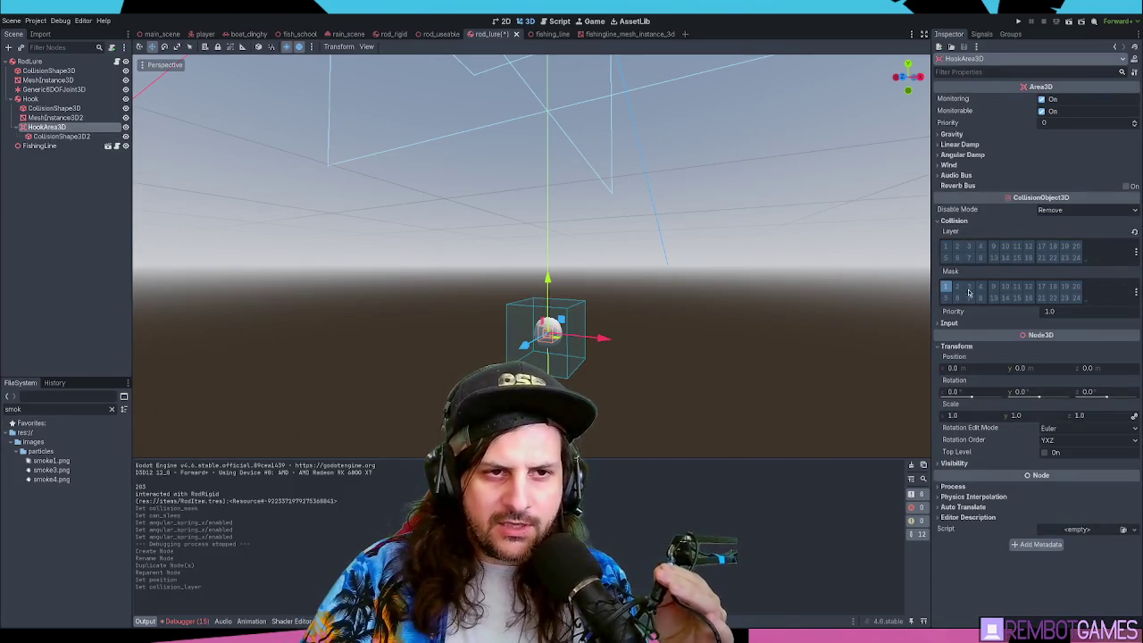
left_click(1082, 294)
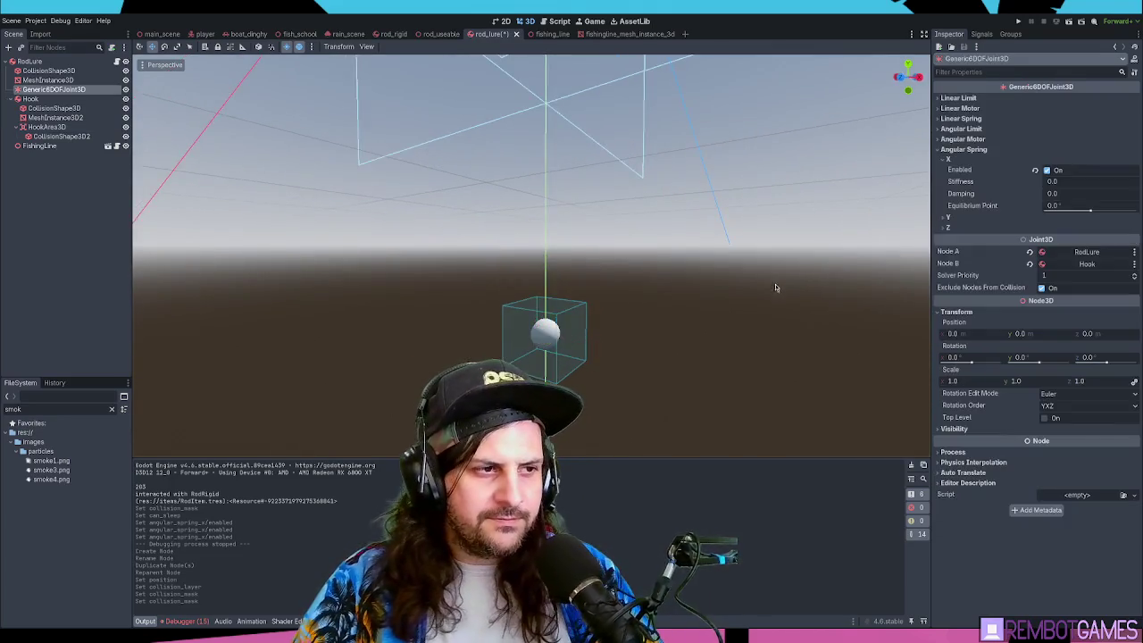
scroll(572, 284, "down", 3)
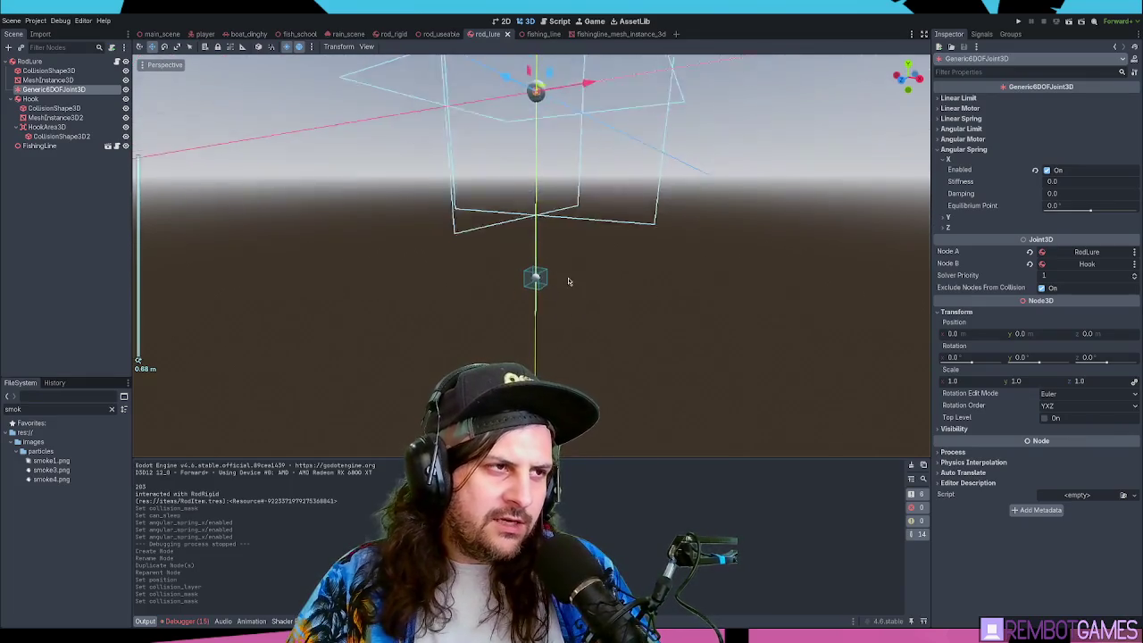
- Inspect the hook's collision box from several angles, then run the scene with F6
left_click(557, 319)
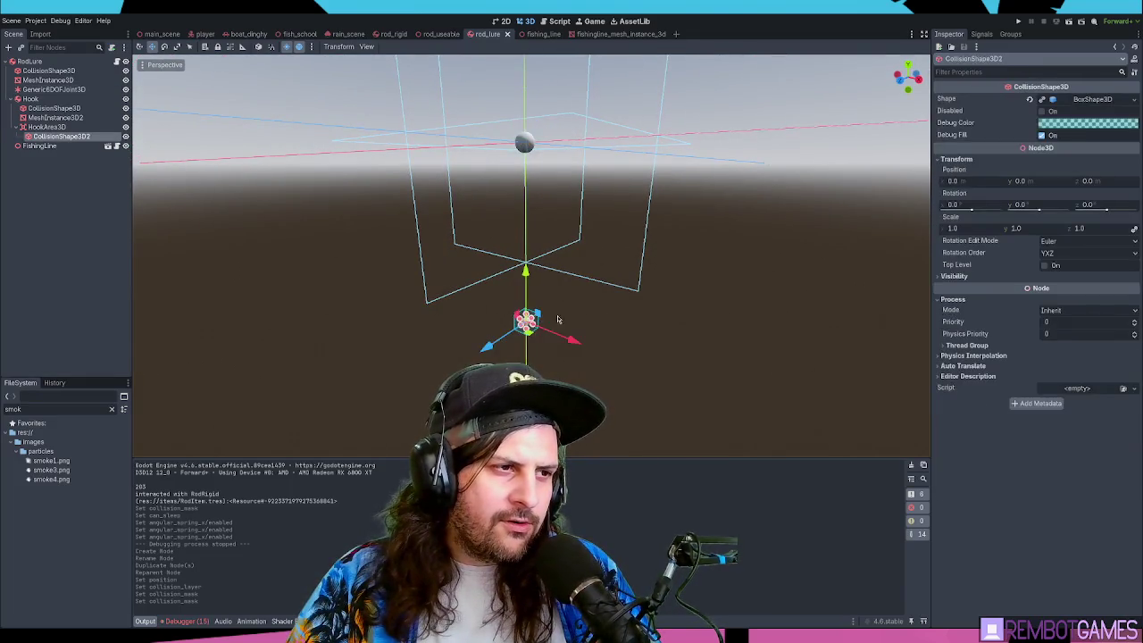
left_click(590, 320)
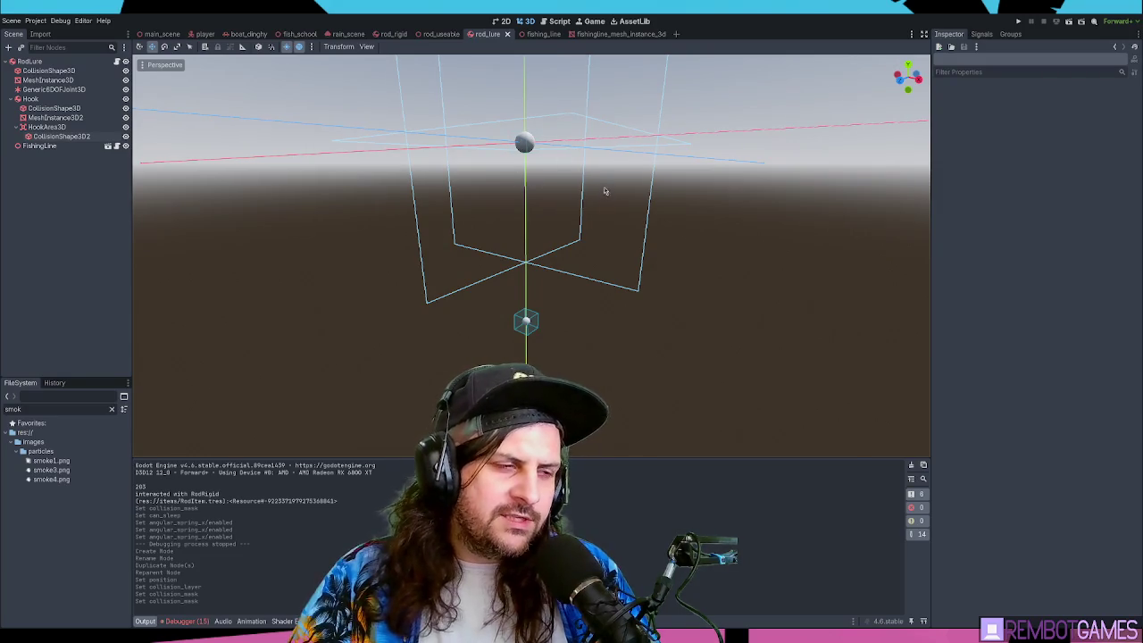
mouse_move(605, 189)
left_mouse_down()
mouse_move(625, 253)
mouse_move(628, 230)
left_mouse_up()
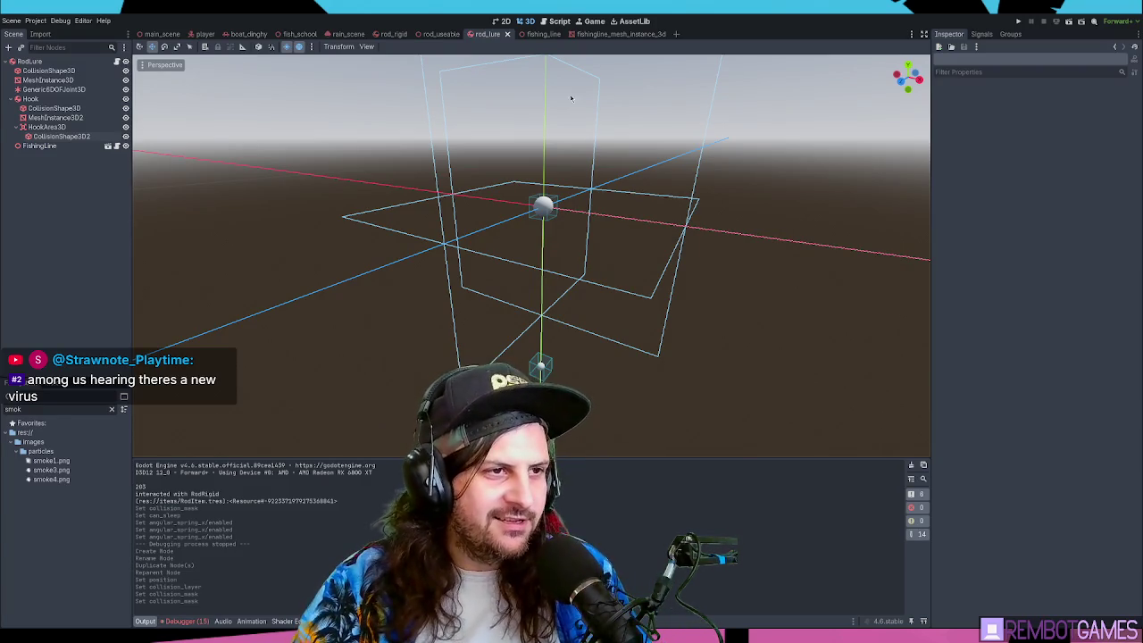
left_click_drag(572, 98, 620, 188)
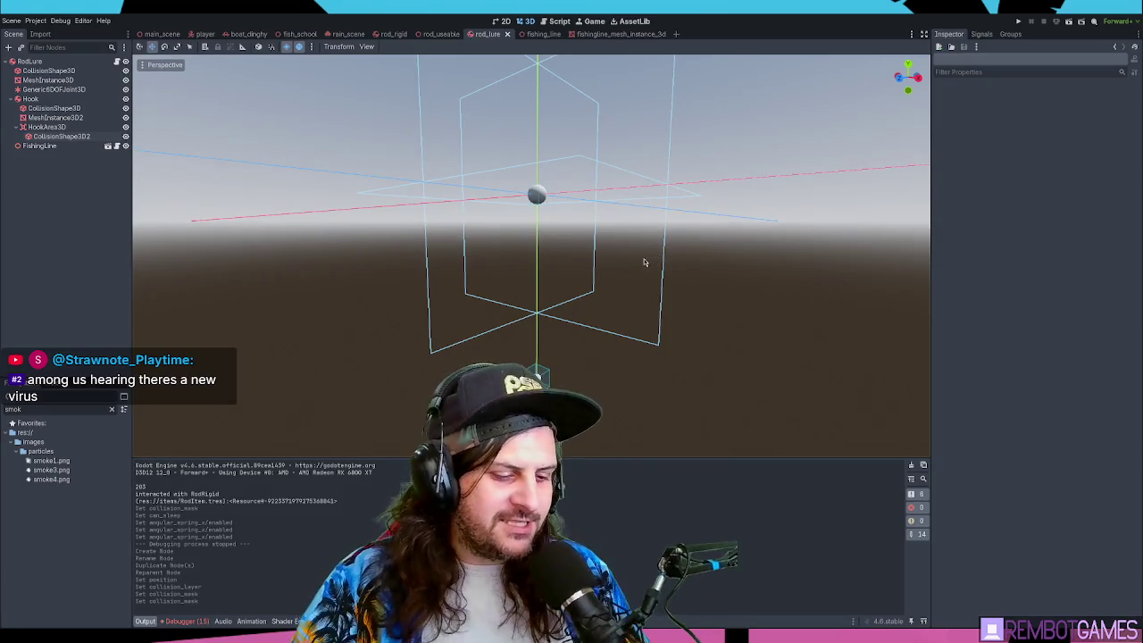
left_click_drag(671, 264, 658, 280)
key("F6")
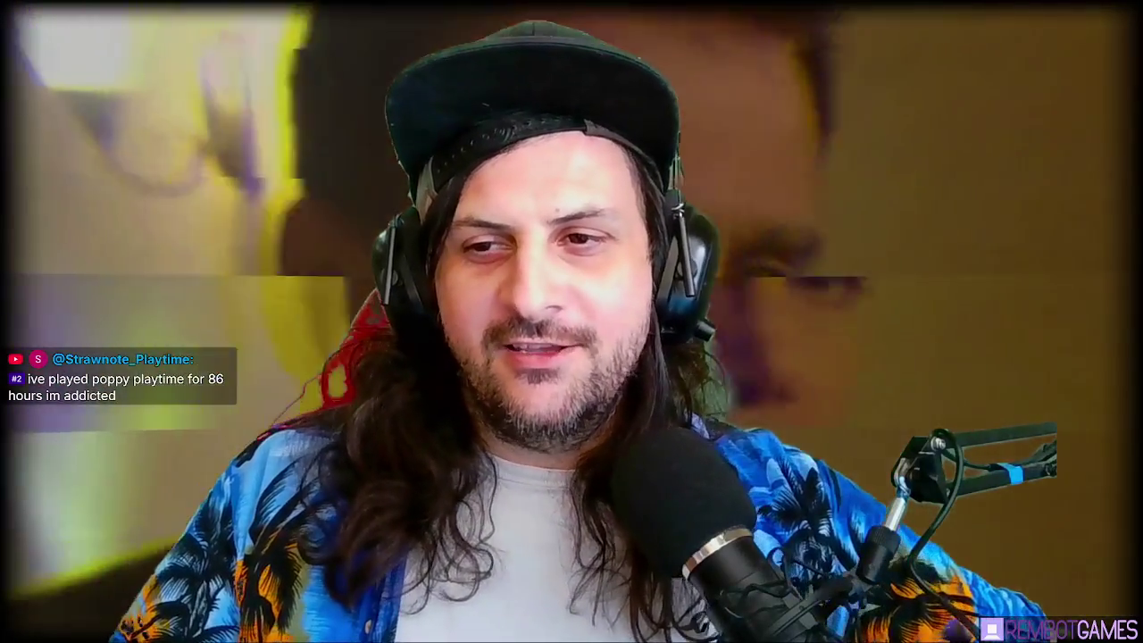
- Walk forward toward the boat with W
key("w")
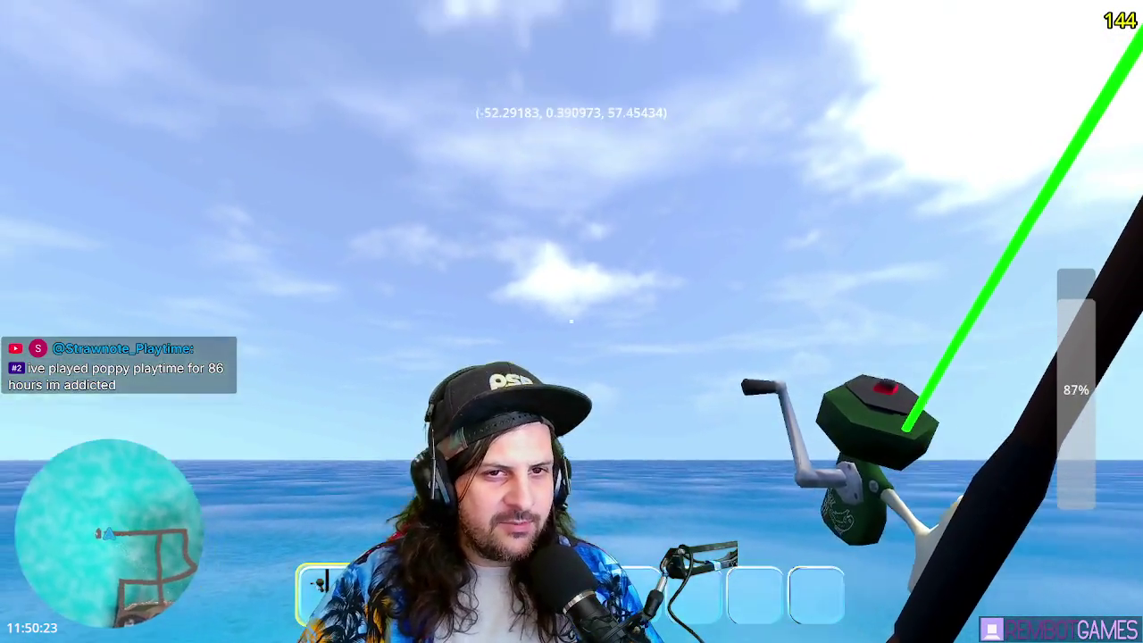
- Cast the line out to sea and reel the bobber fully back in
left_click(570, 321)
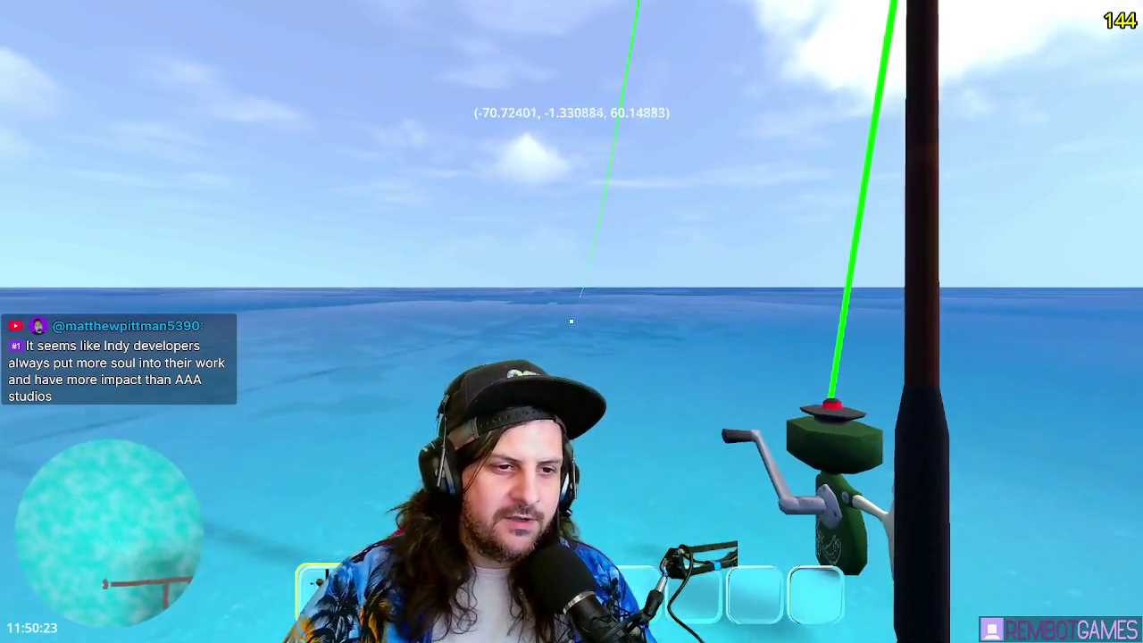
left_click(571, 321)
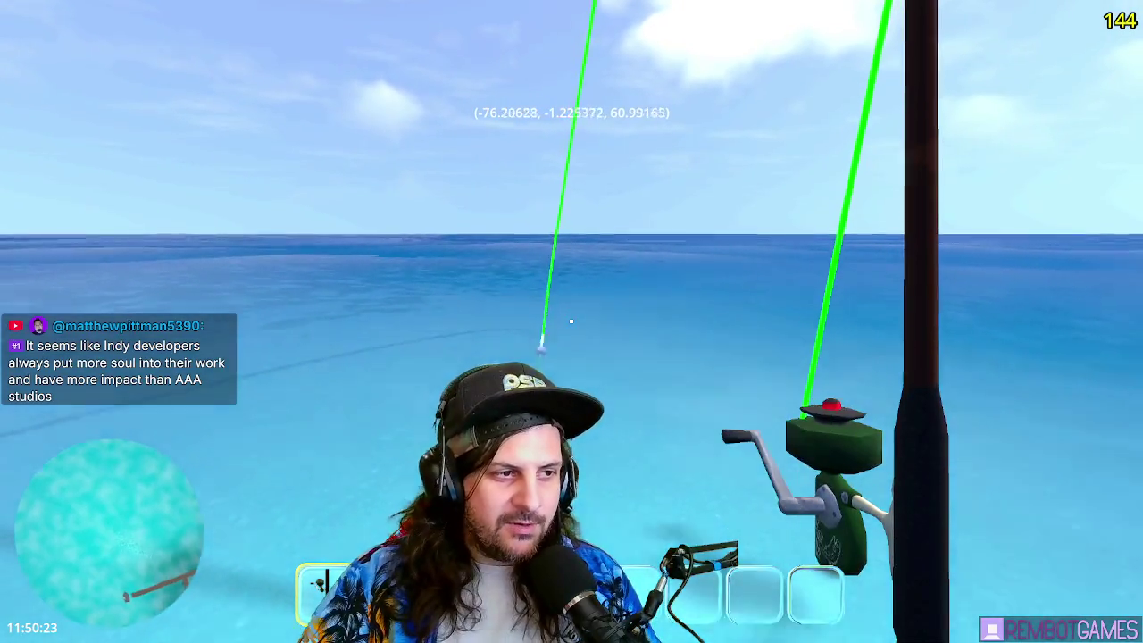
left_click(572, 321)
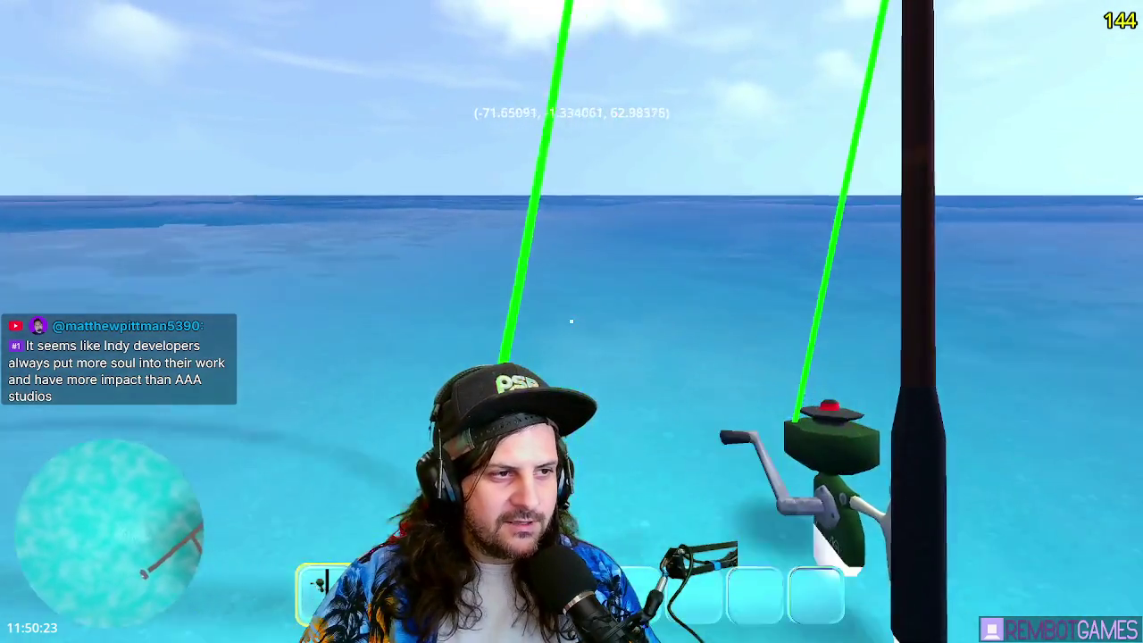
left_click(572, 321)
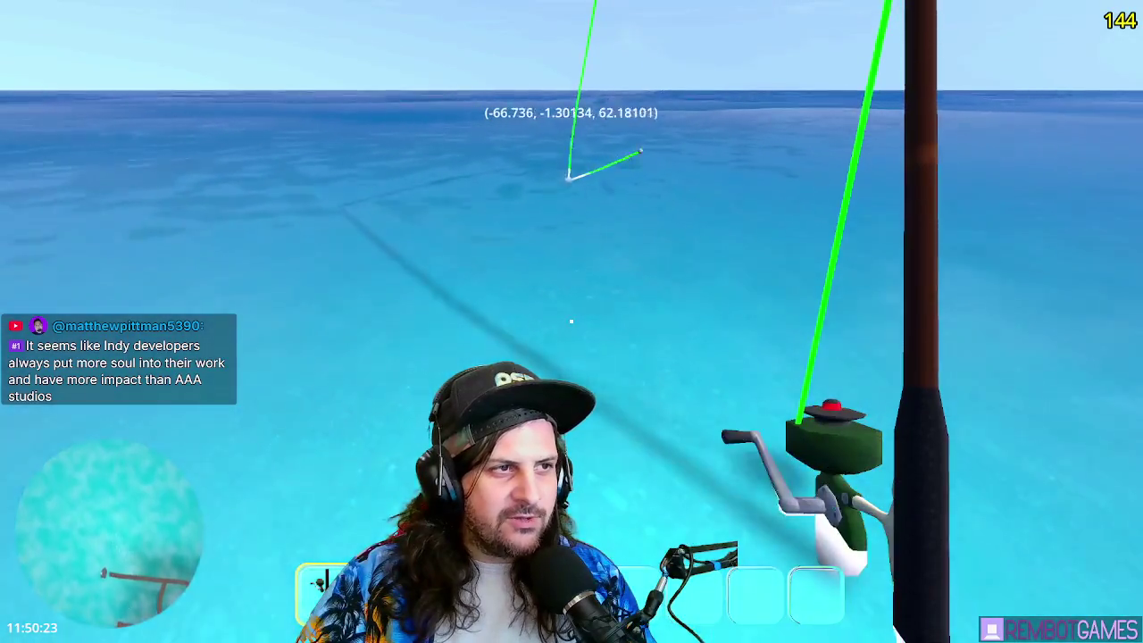
left_click(571, 321)
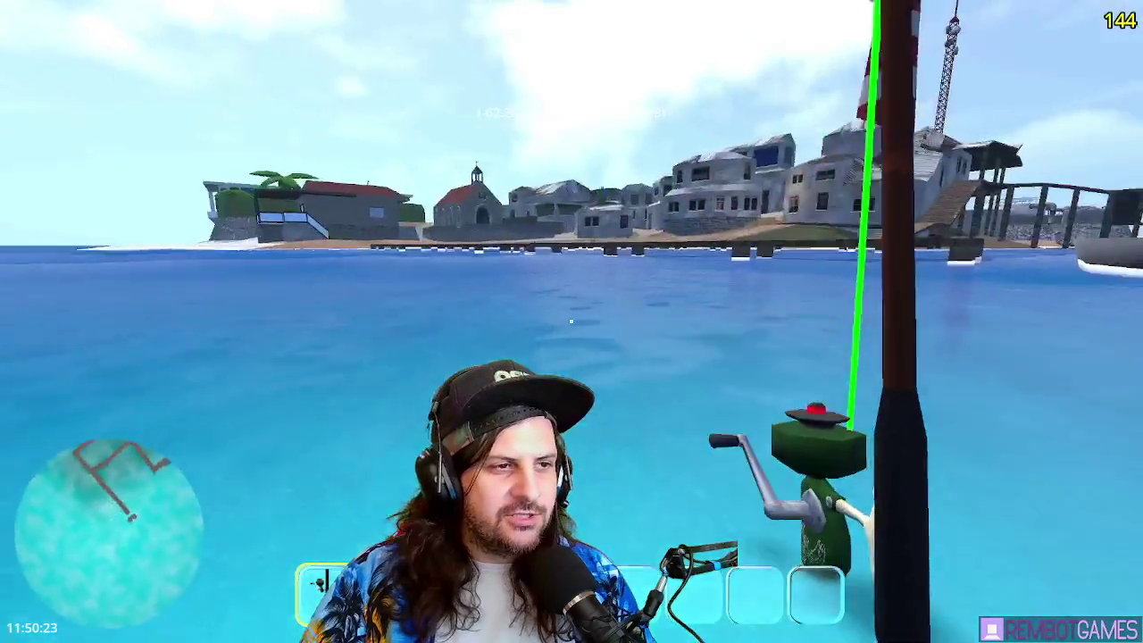
left_click(572, 322)
- Walk to the pier and charge a 39% cast, sending the line far out
key("w")
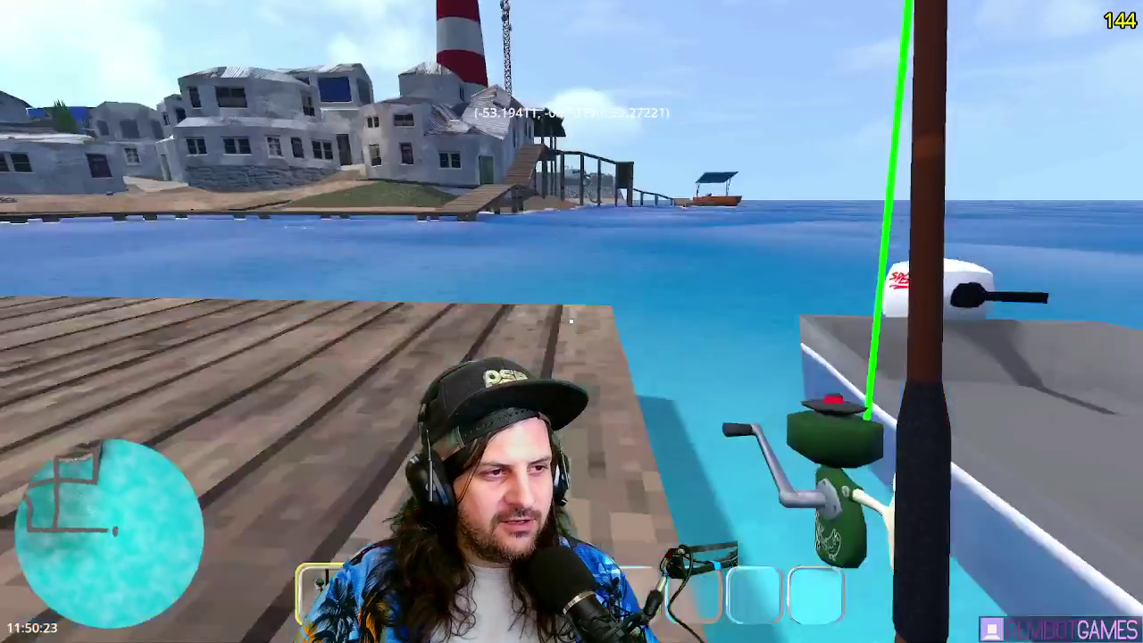
left_click(571, 321)
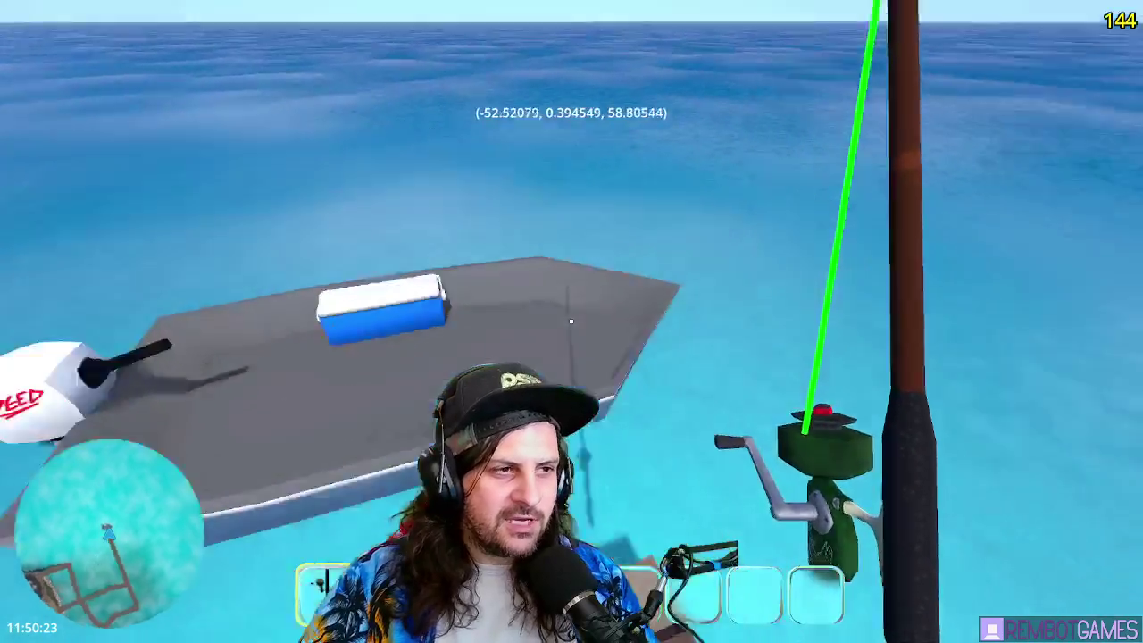
left_click_drag(571, 321, 571, 321)
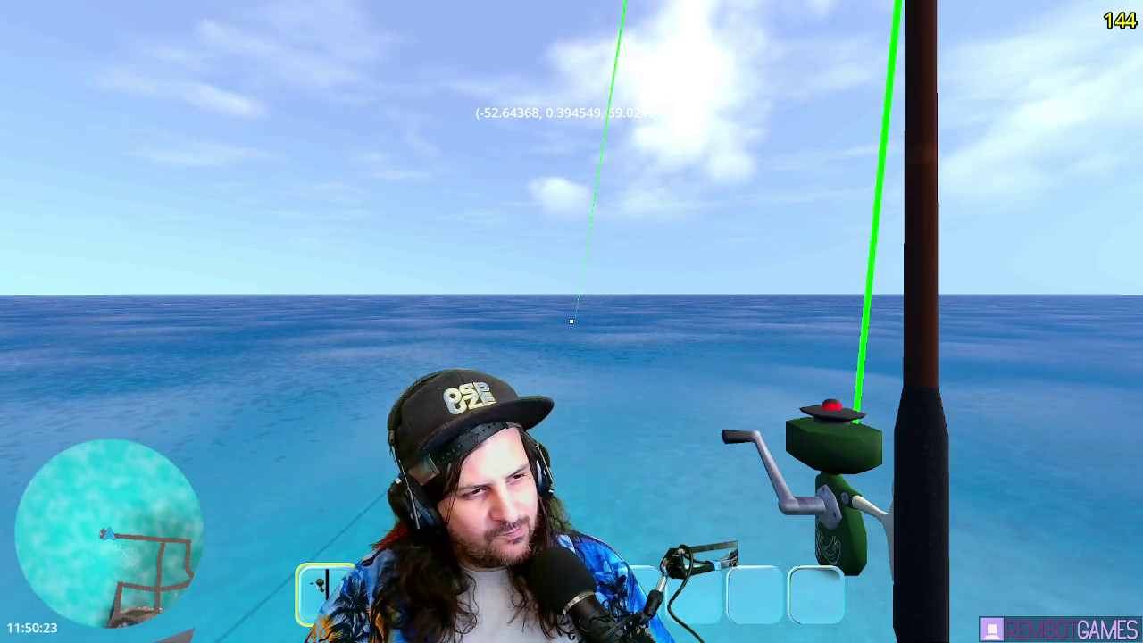
- Stop the game, delete the Generic6DOFJoint3D node, and relaunch with F5
key("F8")
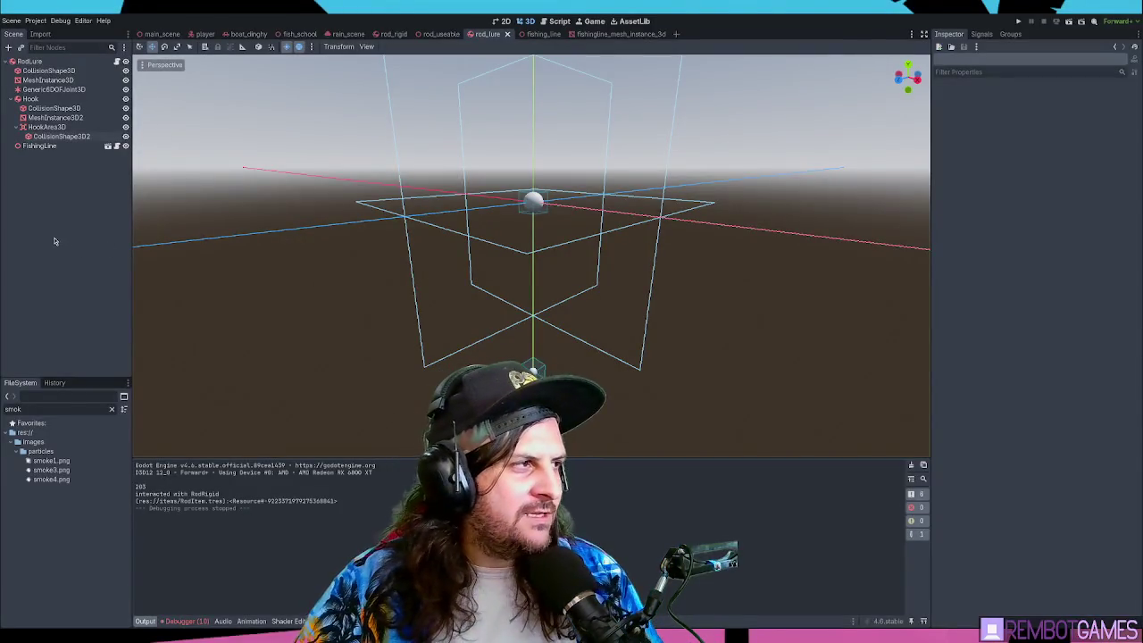
left_click(38, 90)
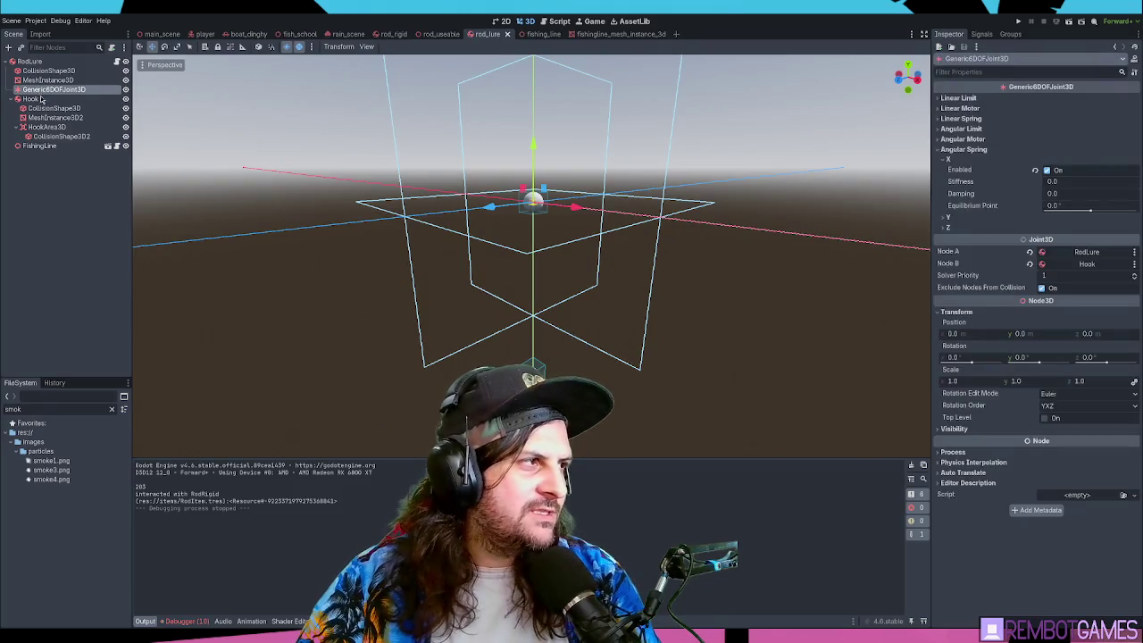
key("Delete")
left_click(40, 136)
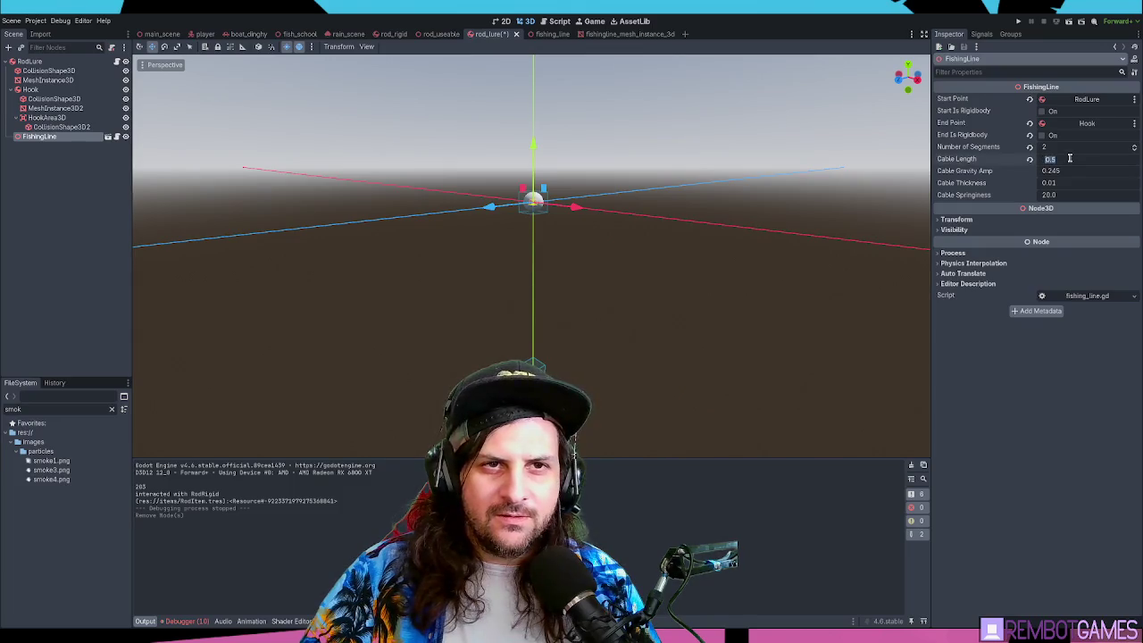
key("F5")
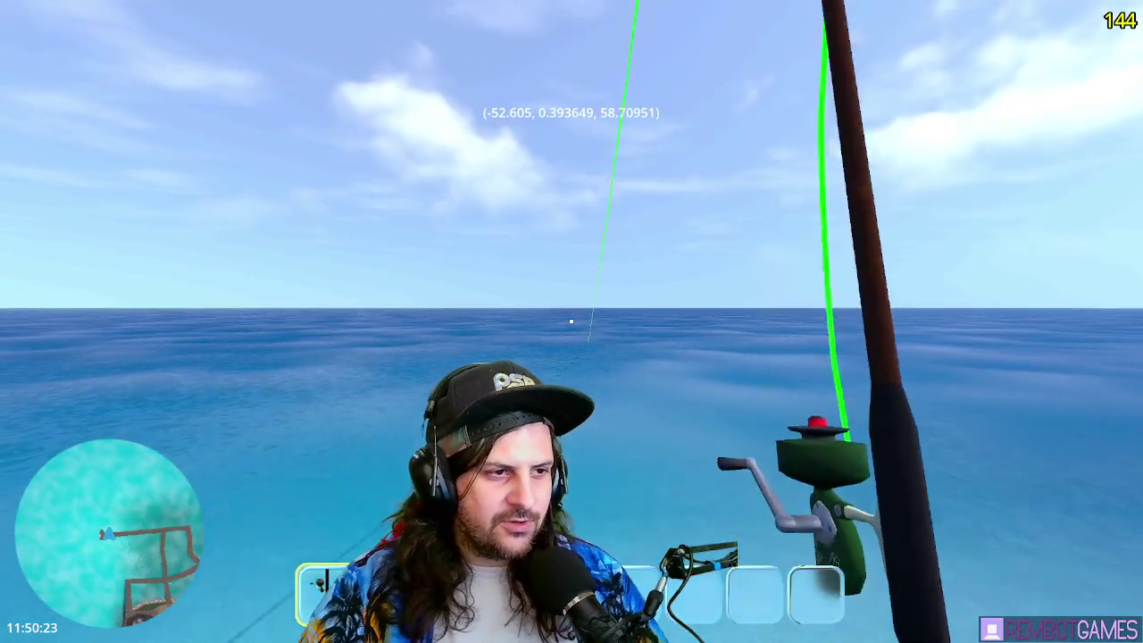
- Stop again, enable End Is Rigidbody on FishingLine, and relaunch the game
key("F8")
left_click(1054, 135)
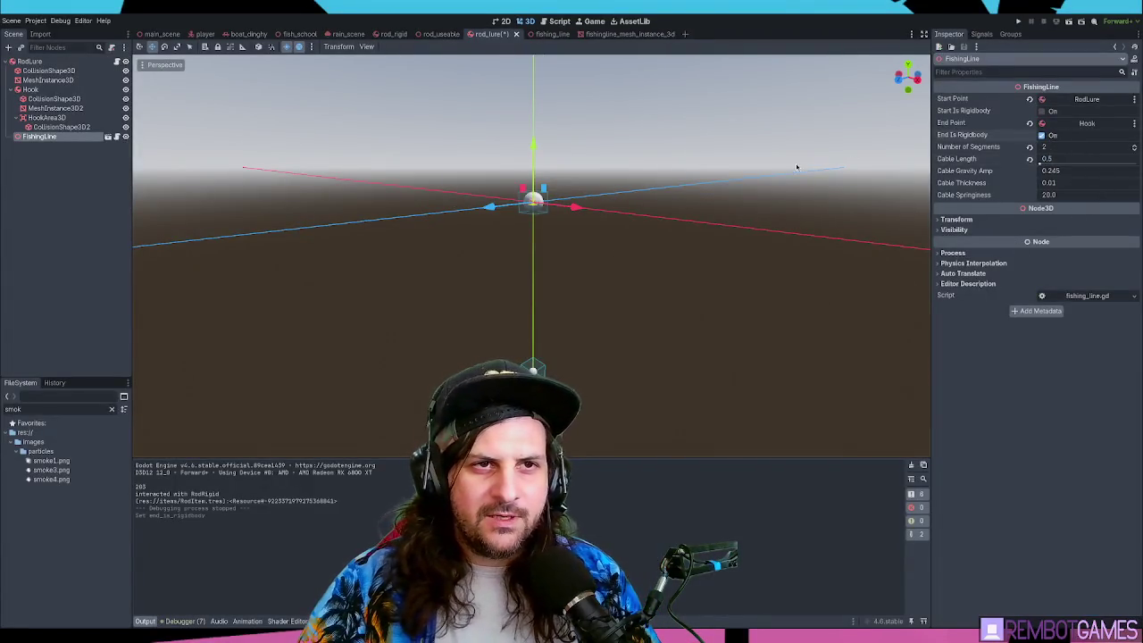
key("F5")
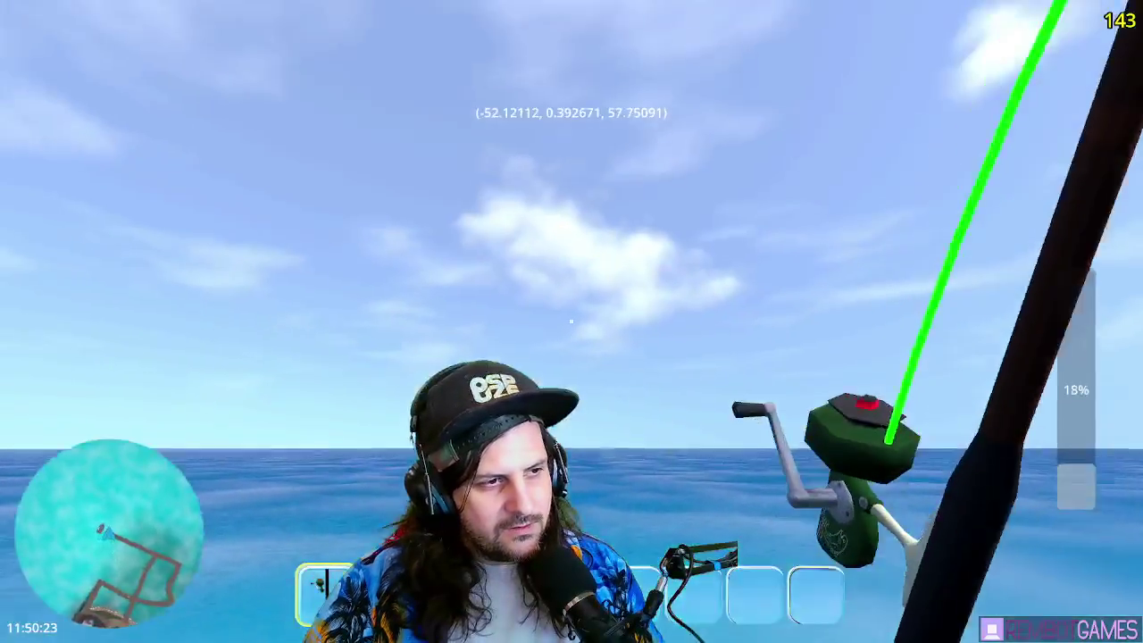
- Charge a cast, reel the bobber back in, stop the game, and undo the joint deletion
left_click_drag(572, 322, 572, 322)
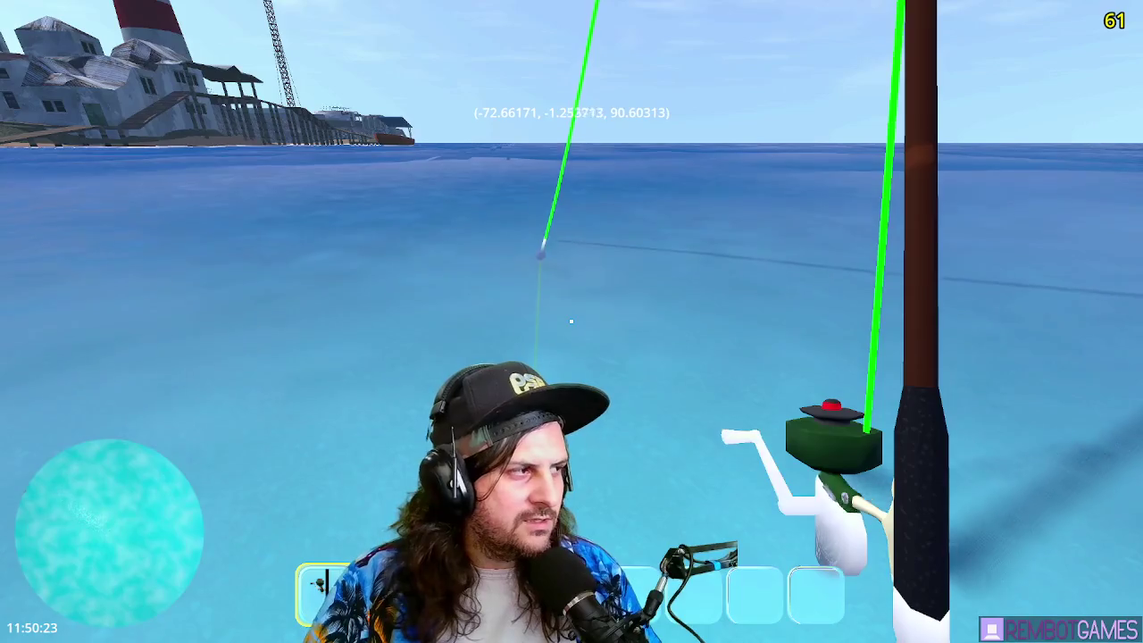
left_click(570, 321)
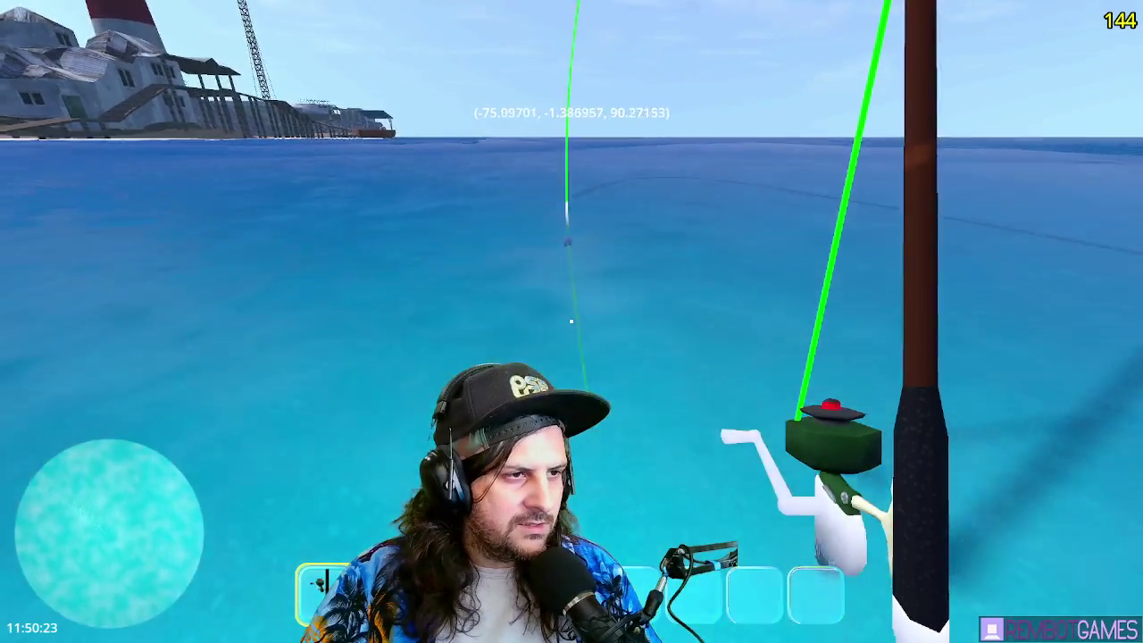
left_click(570, 320)
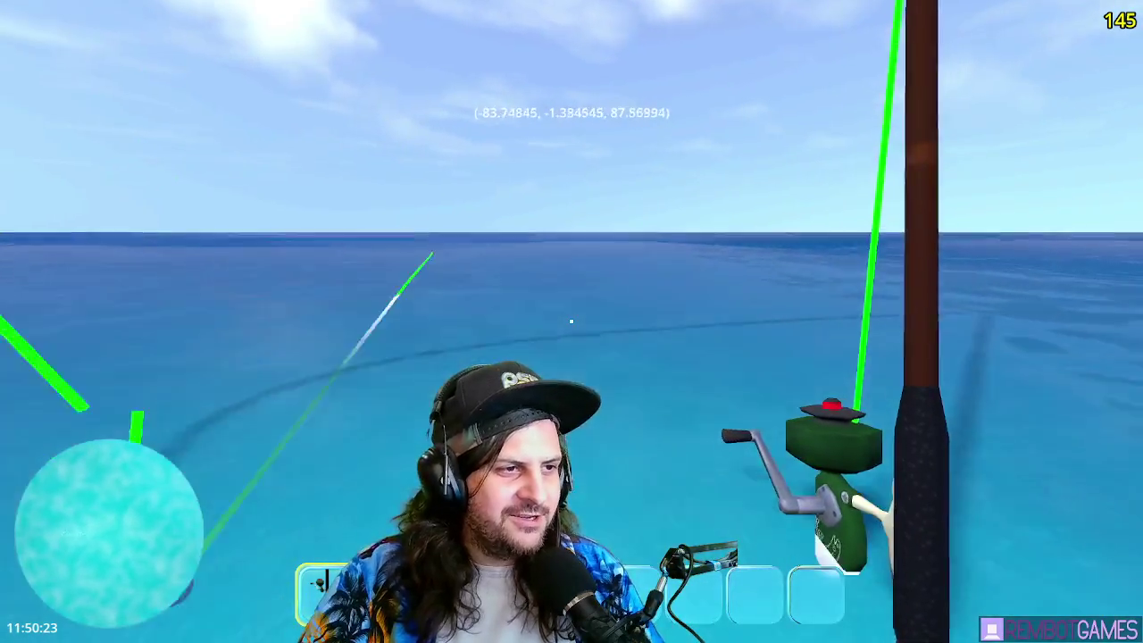
key("F8")
key("ctrl+z")
key("ctrl+z")
key("ctrl+z")
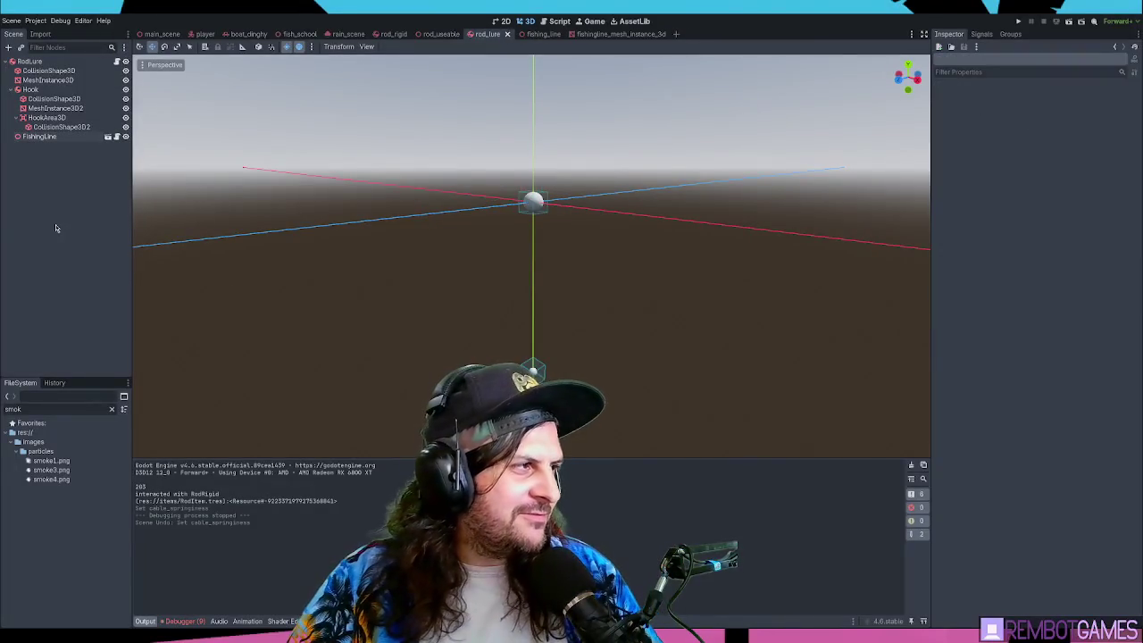
- Set FishingLine to 1 segment, save the rod_lure scene, and run the game
left_click(42, 146)
left_click(55, 117)
left_click(53, 109)
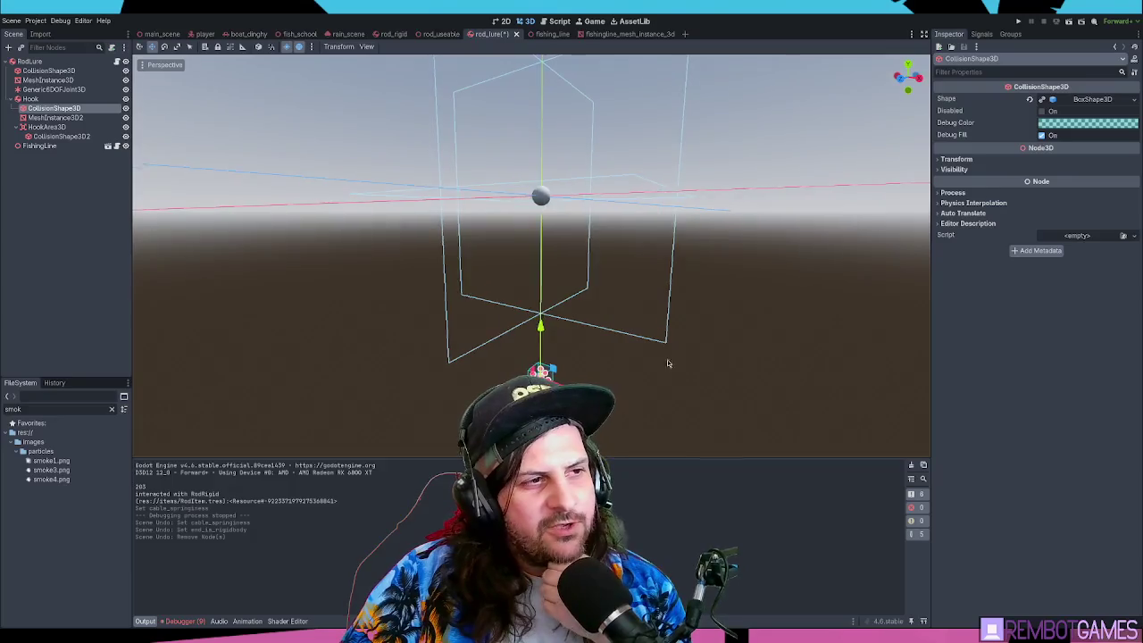
left_click(669, 358)
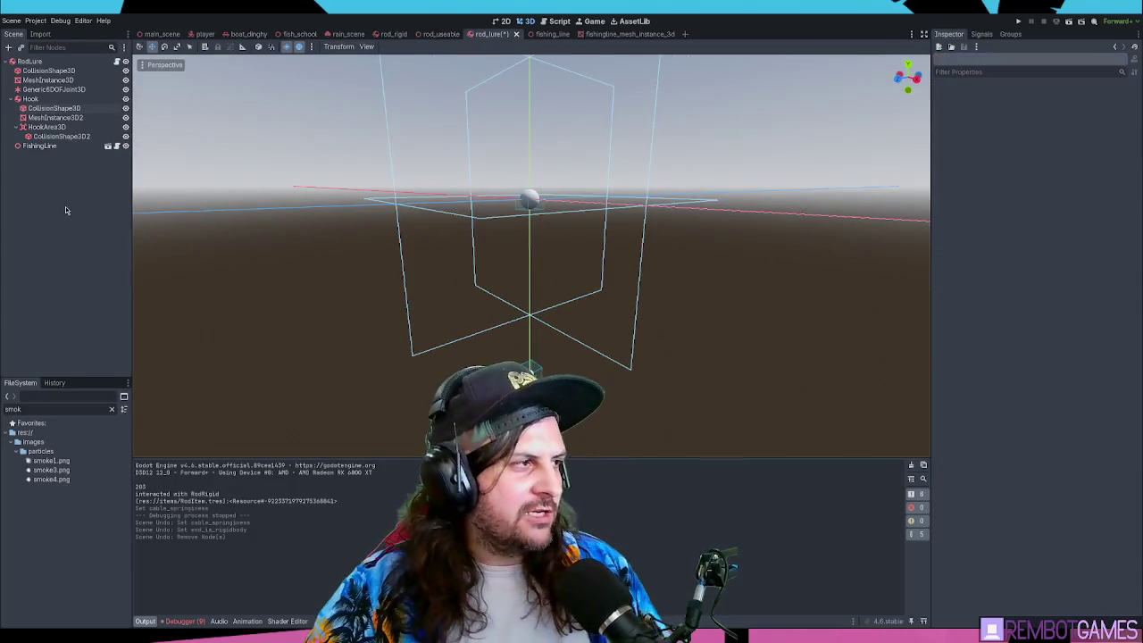
left_click(41, 146)
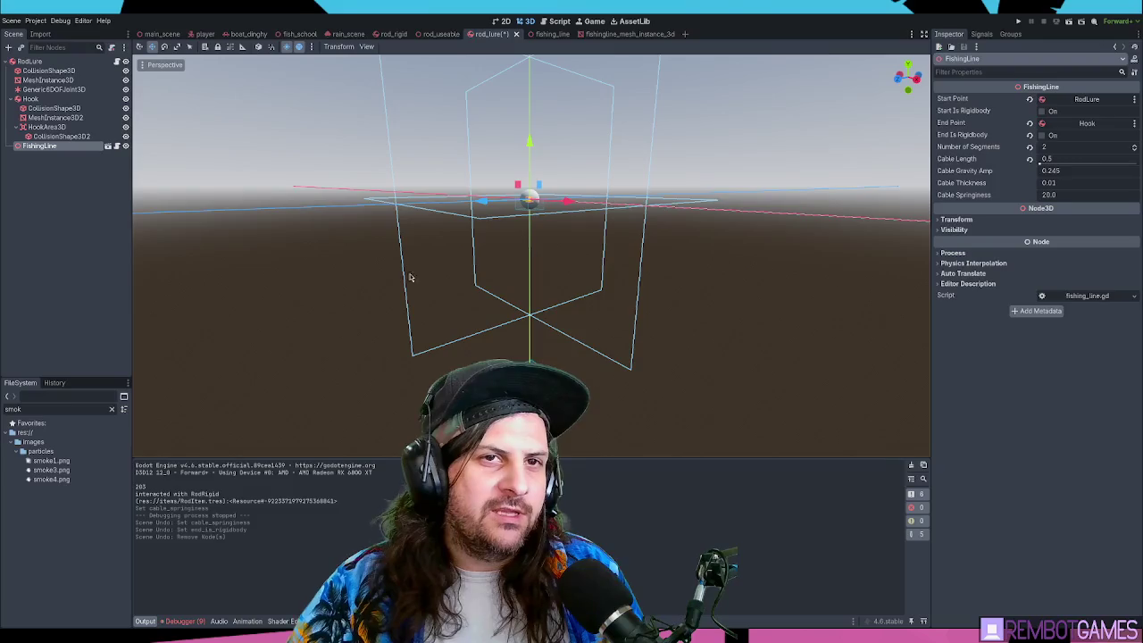
key("ctrl+s")
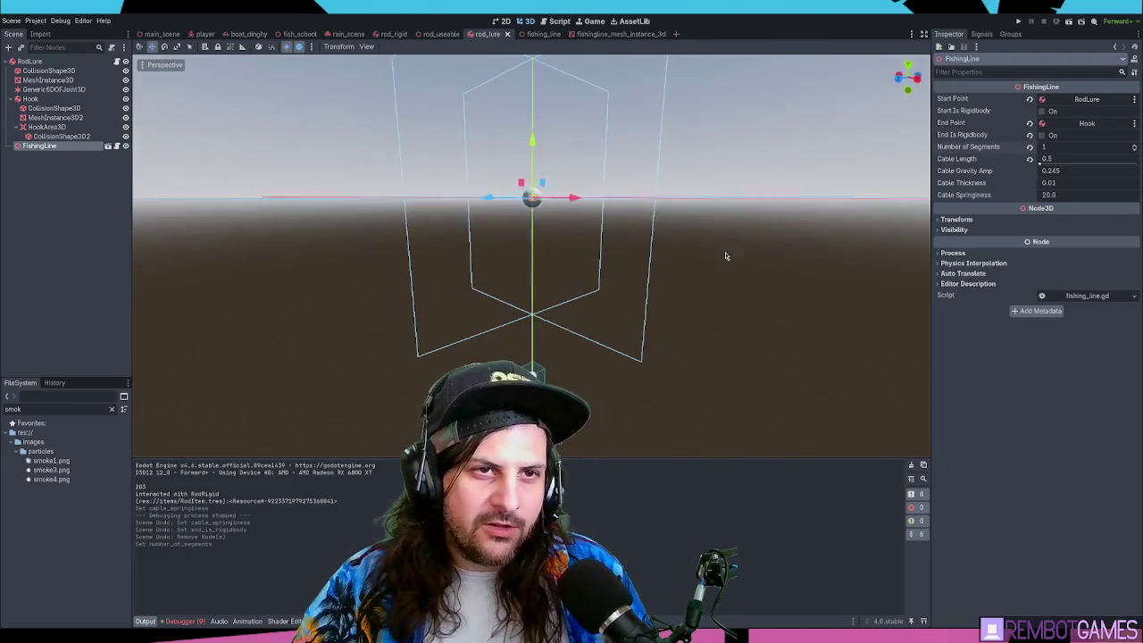
key("F5")
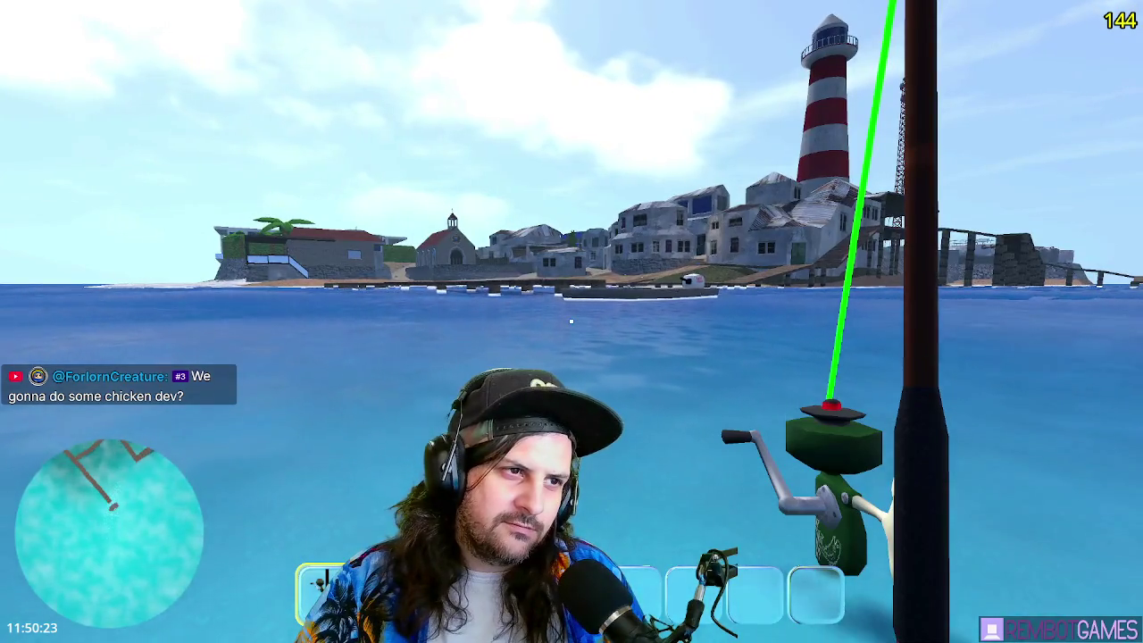
- Cast and reel the one-segment line repeatedly, charge a 51% cast, then stop the game
left_click(570, 321)
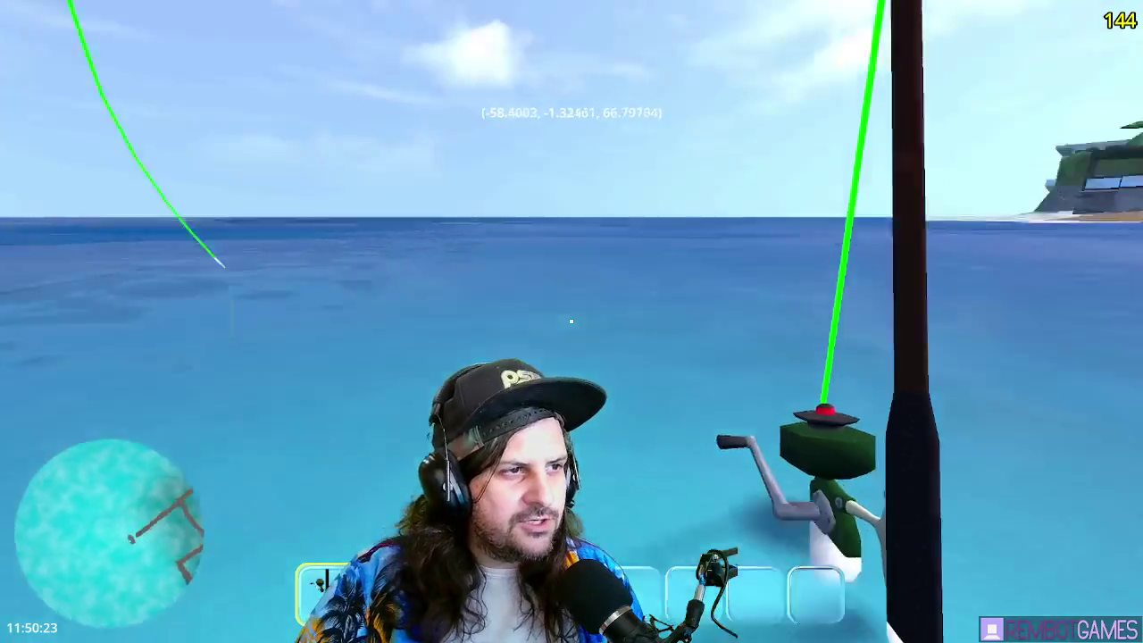
left_click(571, 320)
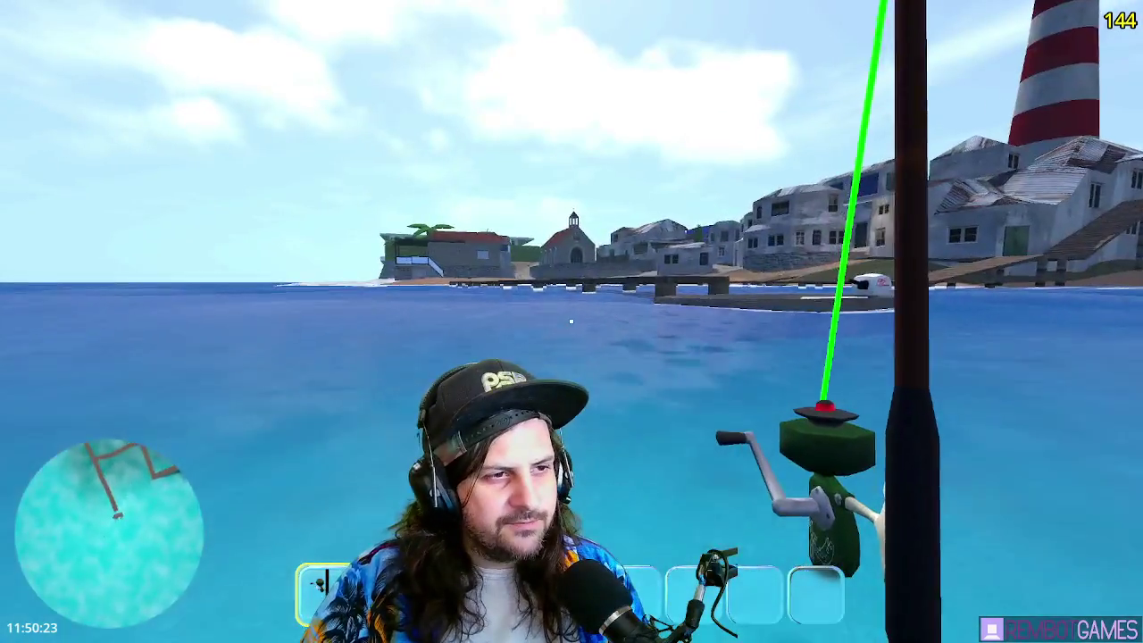
left_click(571, 321)
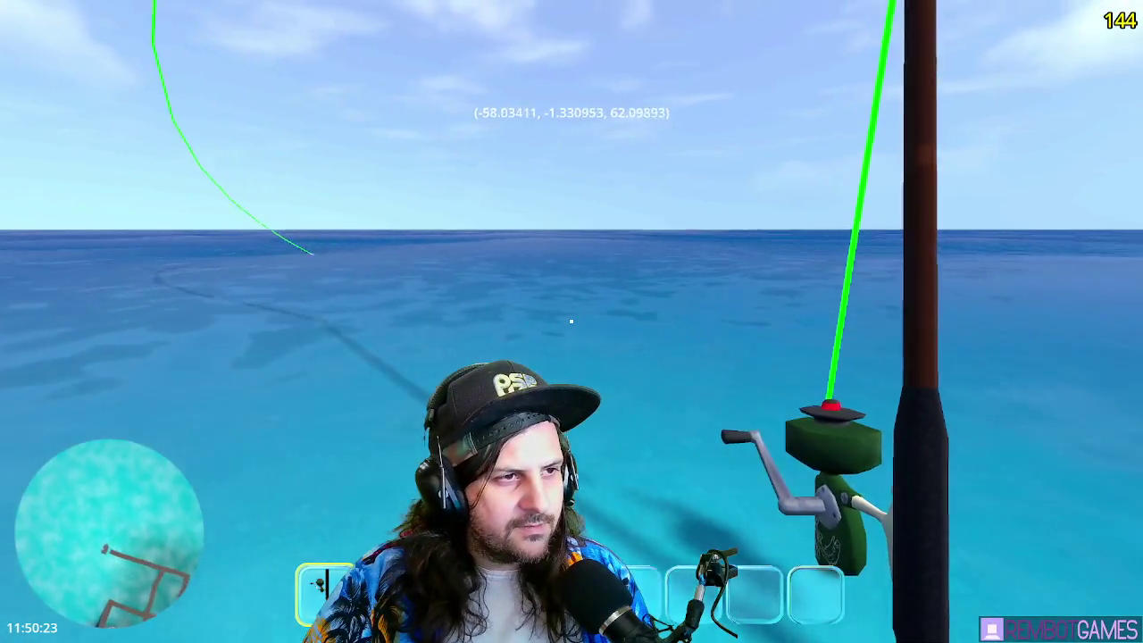
left_click(570, 321)
left_click(571, 320)
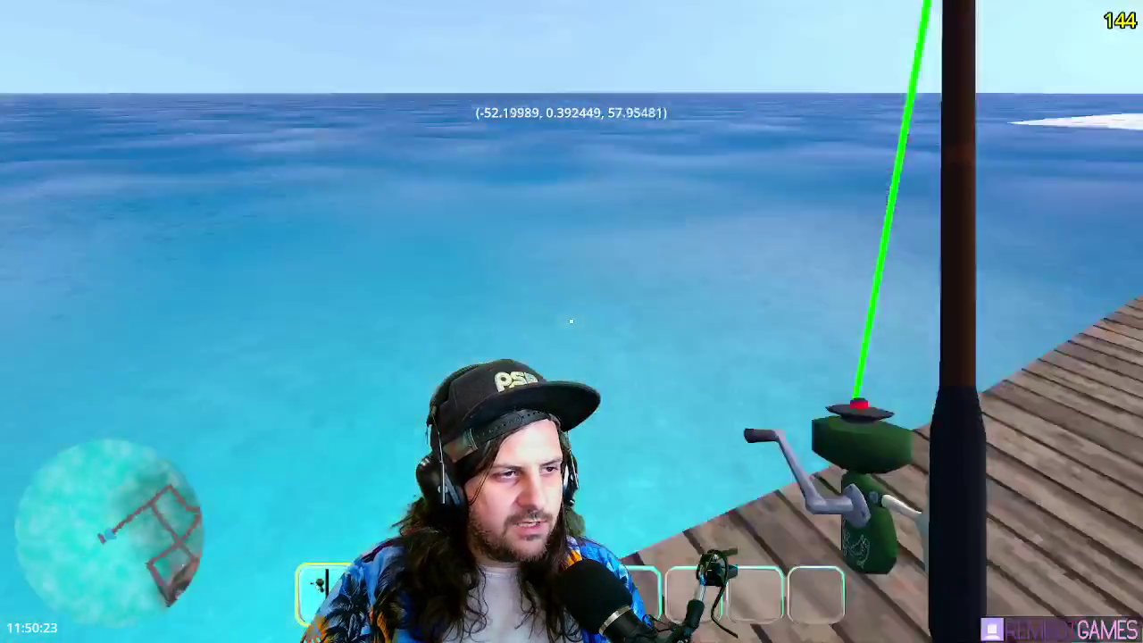
left_click(570, 320)
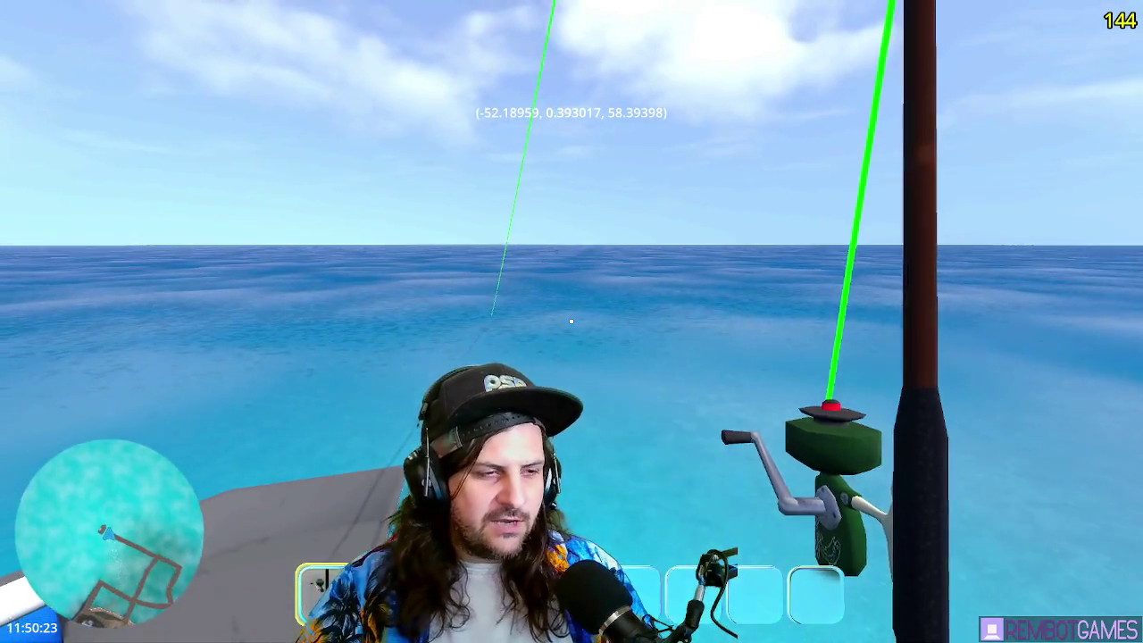
left_click_drag(571, 321, 571, 320)
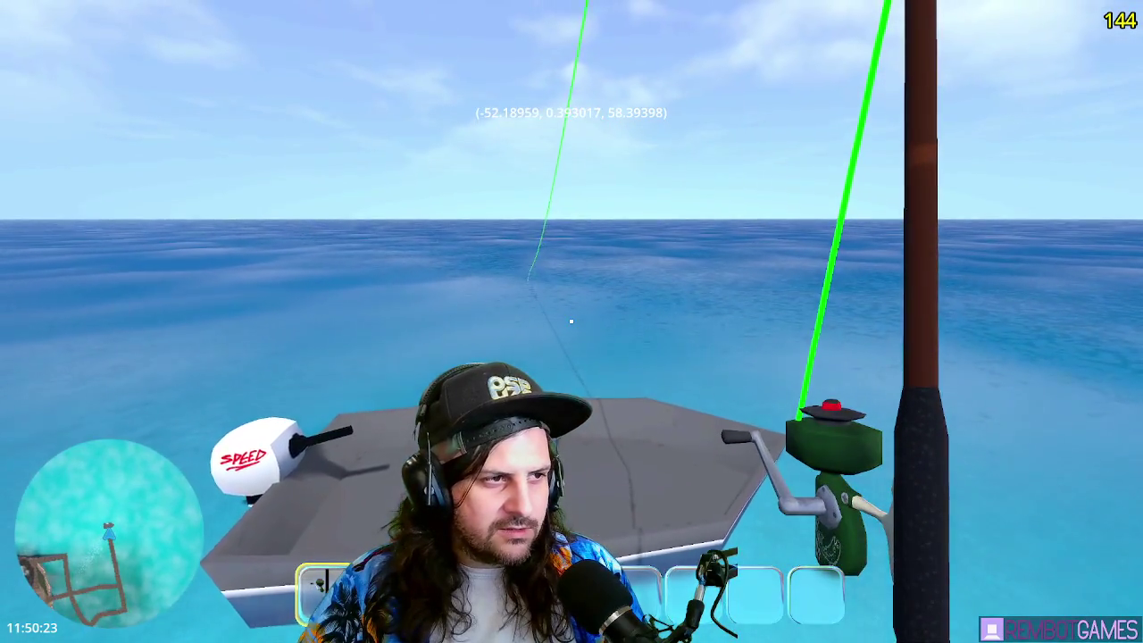
key("F8")
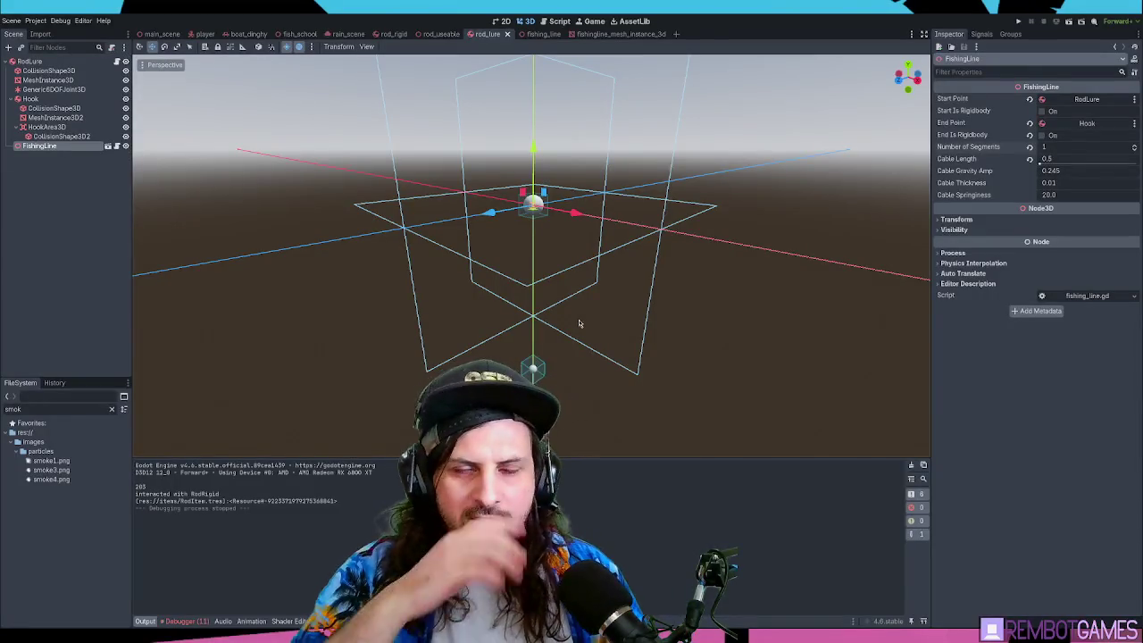
- Look over the rod_rigid and rod_lure scenes, then bring up rod_lure.gd in the script editor
mouse_move(591, 187)
left_mouse_down()
mouse_move(599, 173)
mouse_move(637, 178)
left_mouse_up()
scroll(626, 149, "down", 3)
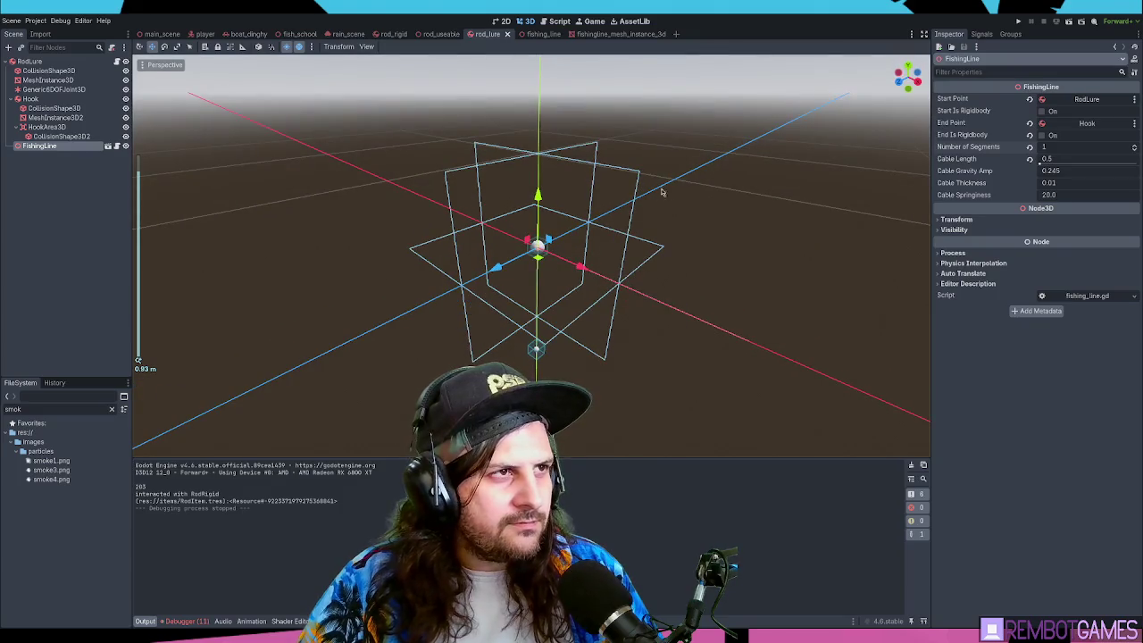
left_click(393, 34)
left_click_drag(412, 180, 431, 125)
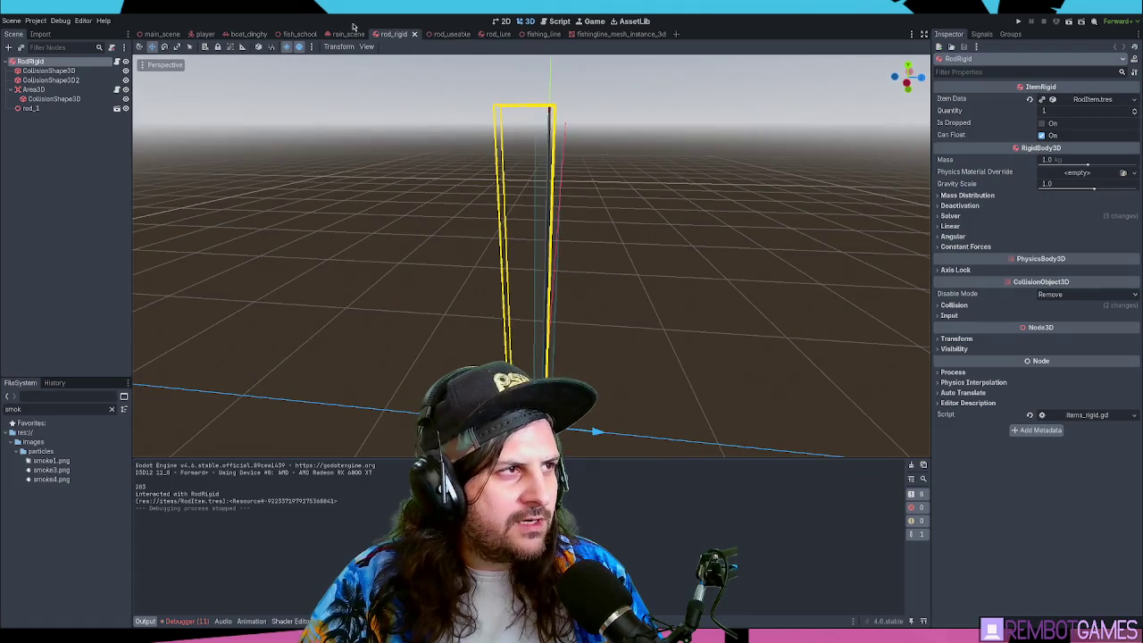
left_click(492, 34)
left_click(561, 22)
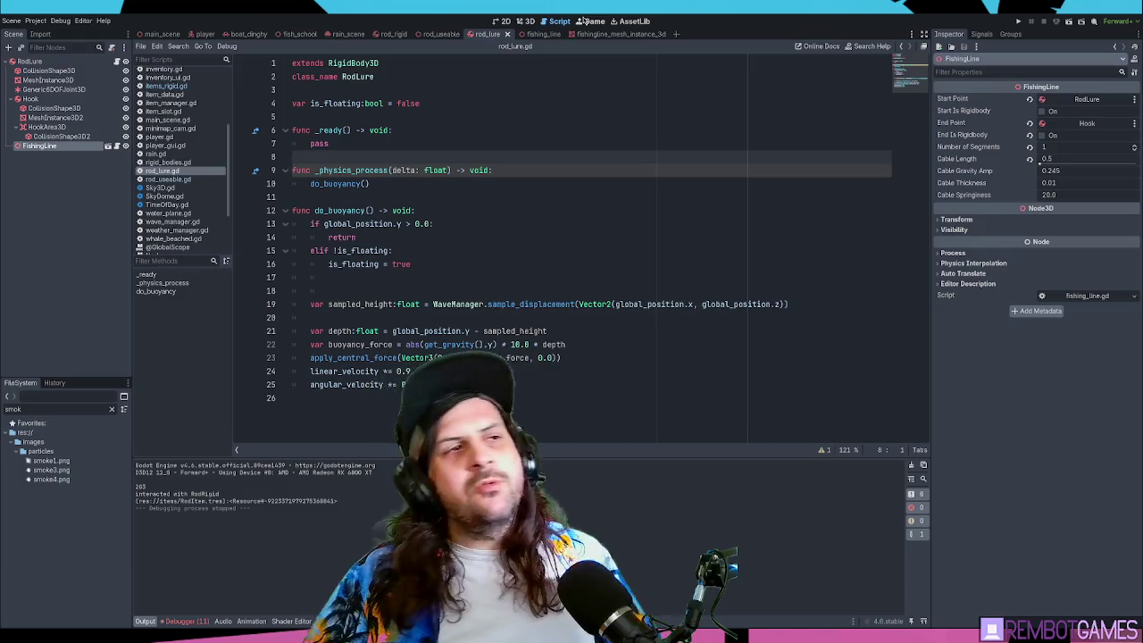
- Show main_scene in the 3D view, zoomed toward the island, town and lighthouse
left_click(161, 34)
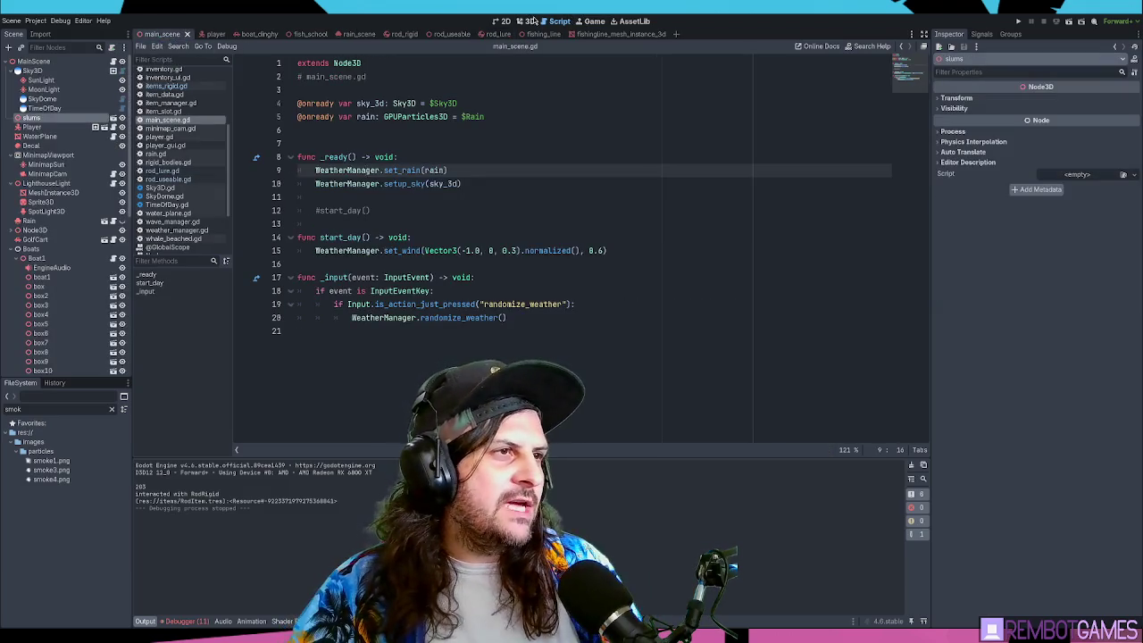
left_click(529, 20)
scroll(139, 361, "up", 5)
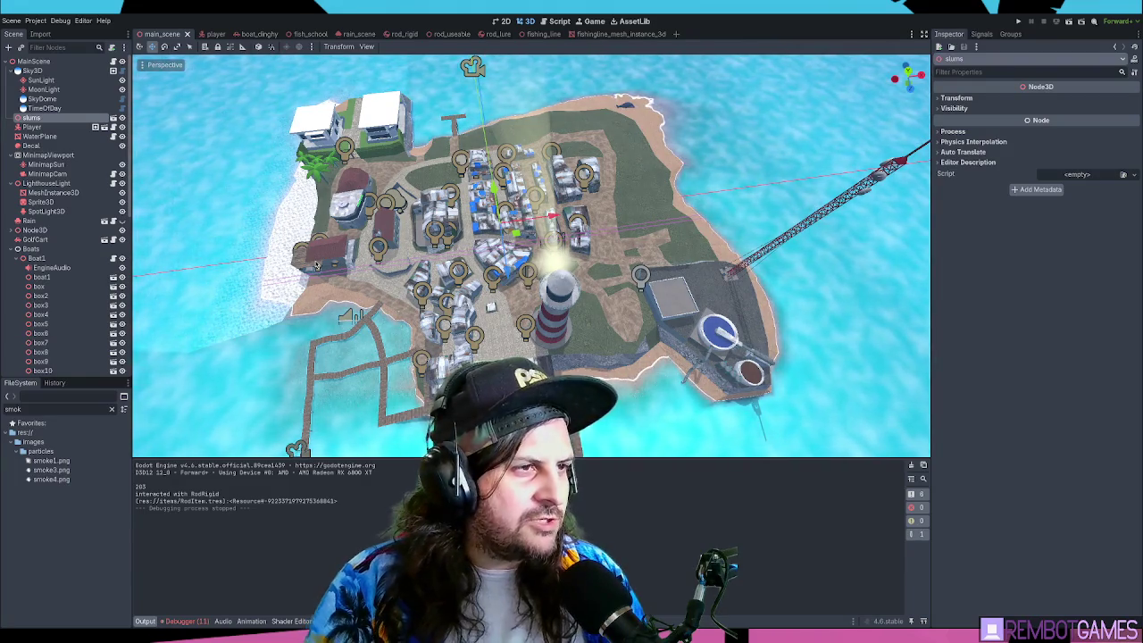
- Wrap slums in a new NavigationRegion3D and give it a newly baked NavigationMesh
key("ctrl+z")
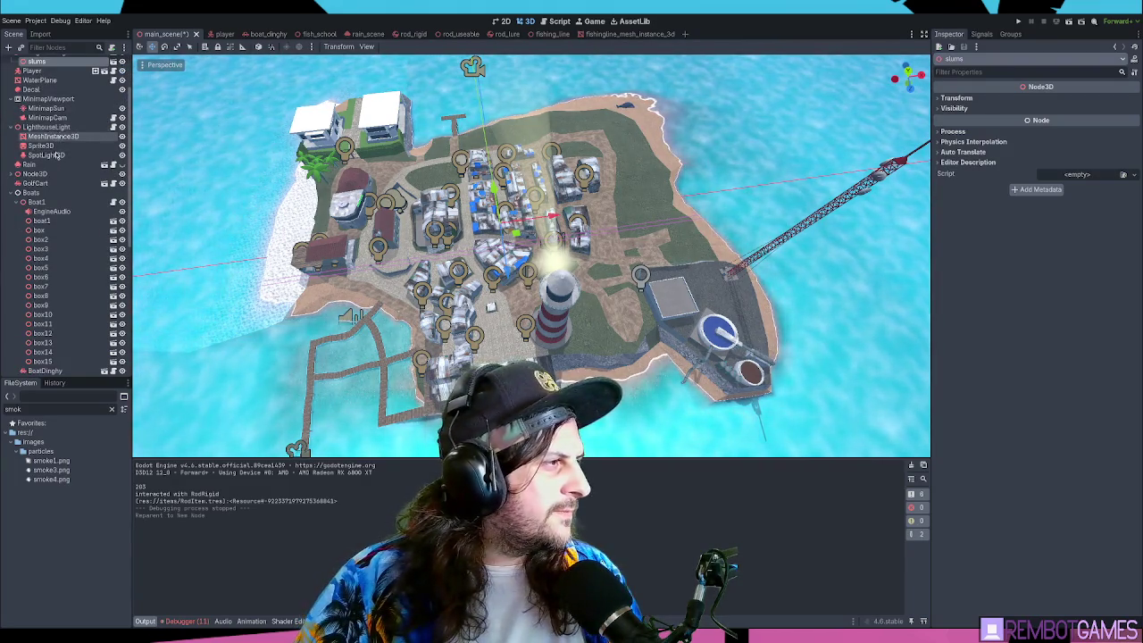
scroll(43, 69, "up", 2)
left_click(41, 117)
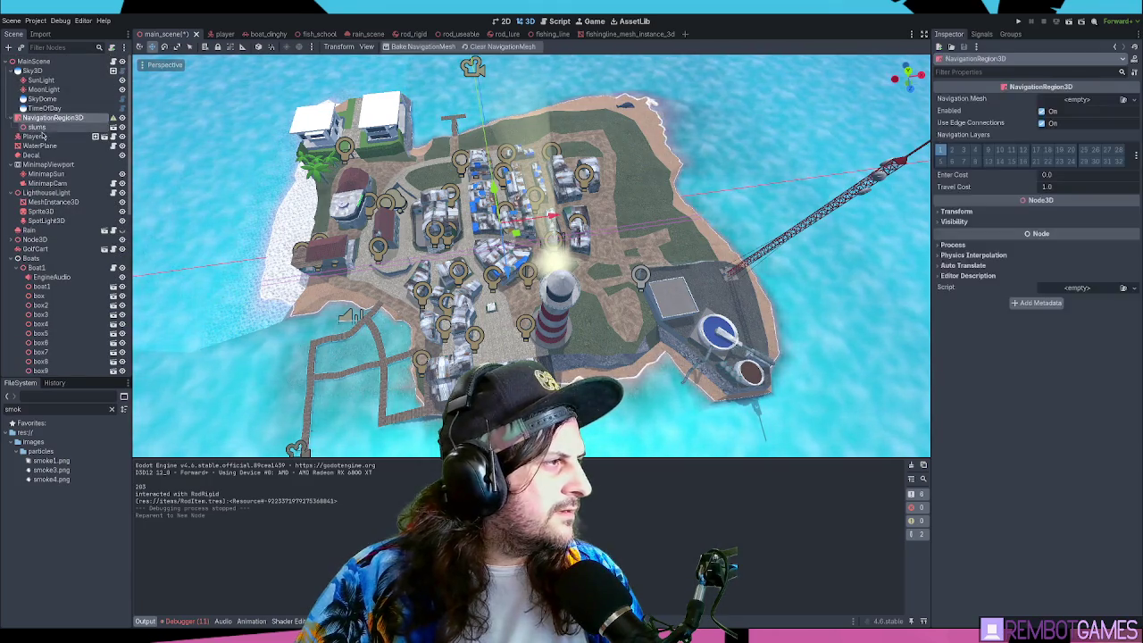
left_click(424, 46)
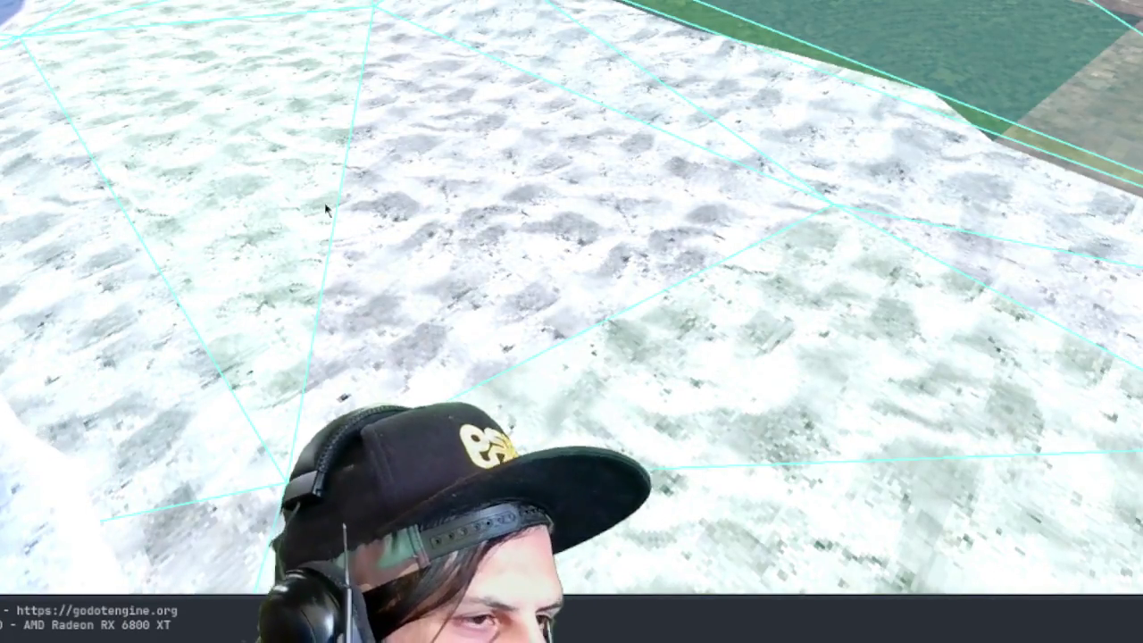
- Fly through the town with WASD to inspect the navmesh around the church and houses
key("w")
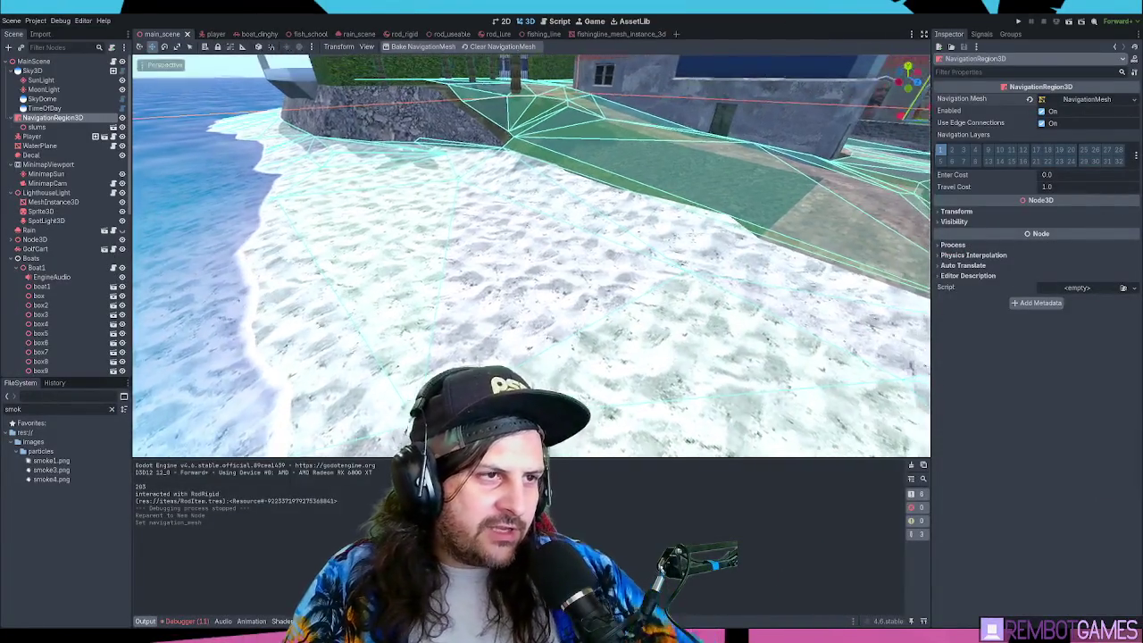
key("w")
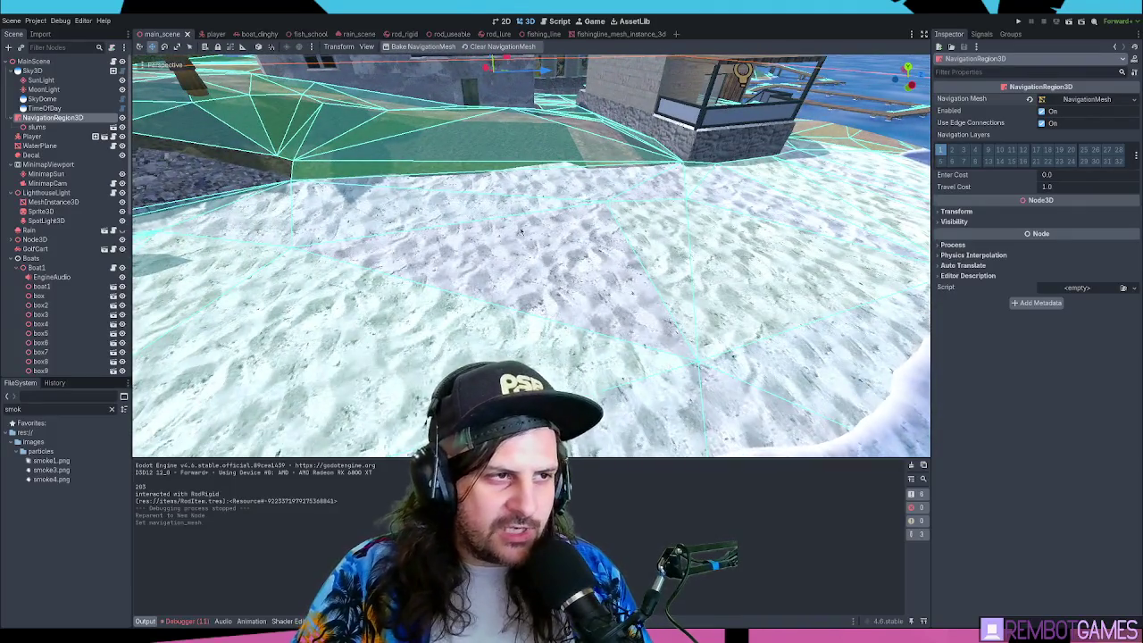
key("s")
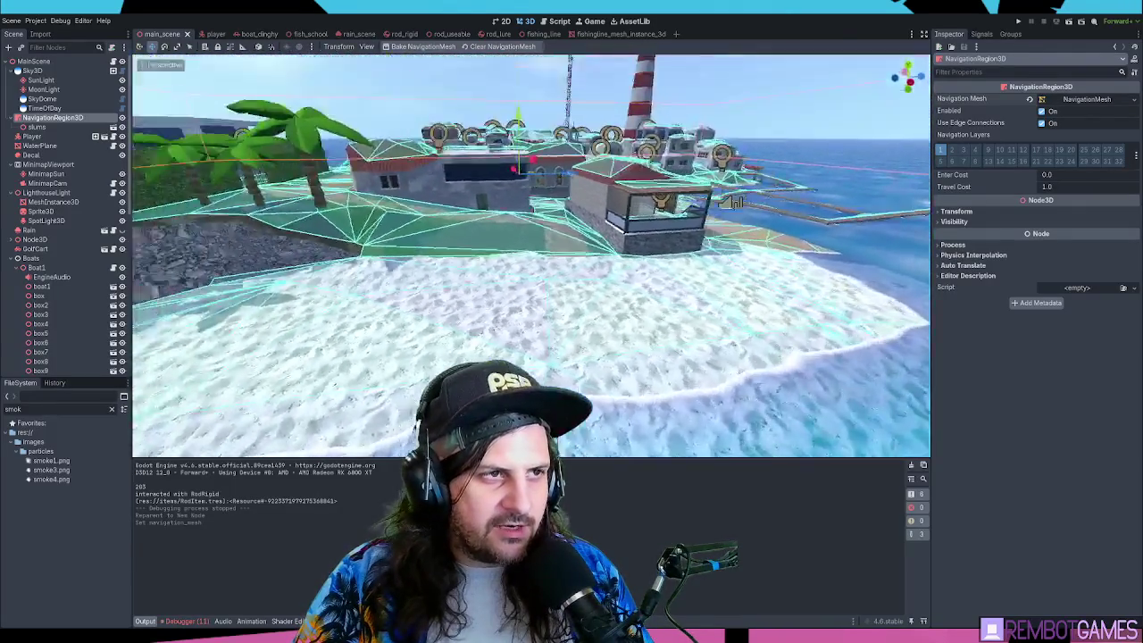
key("w")
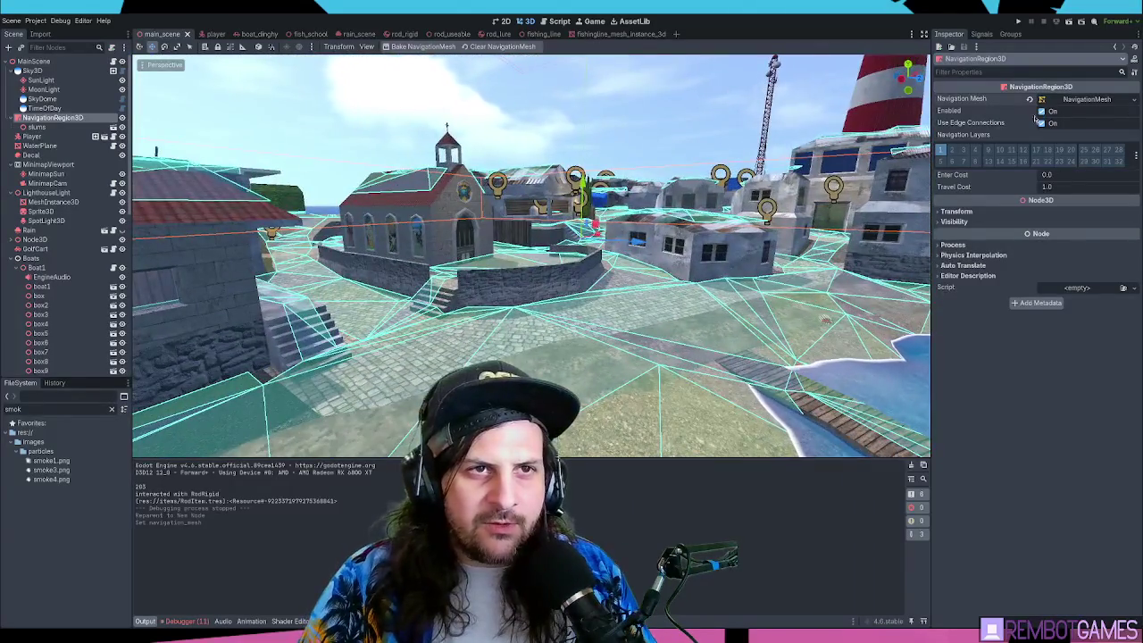
key("Up")
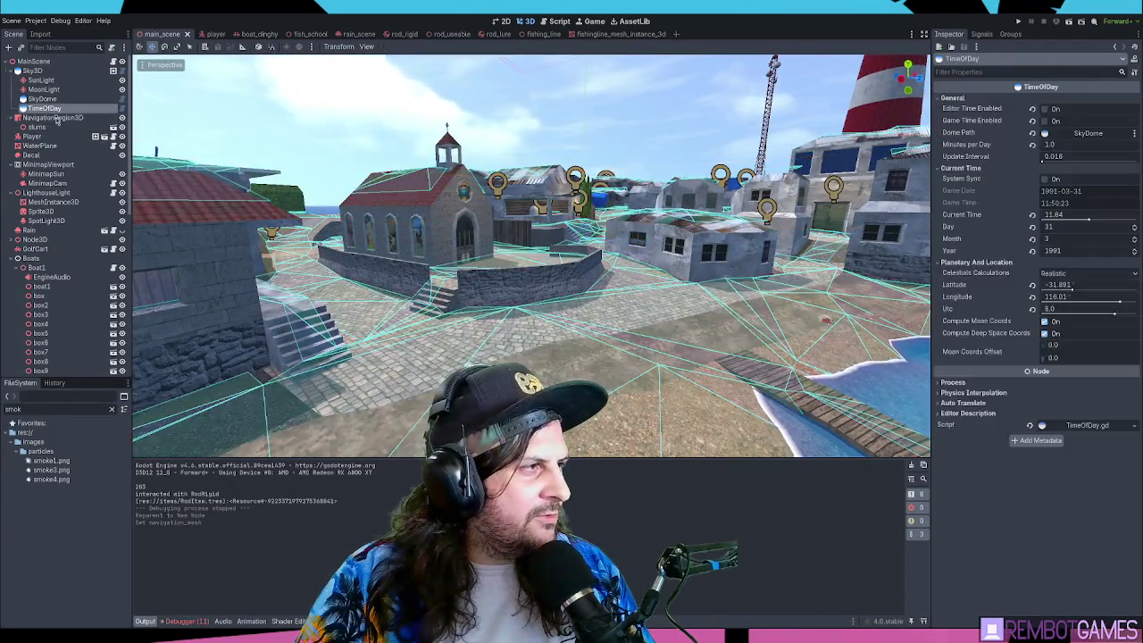
key("Down")
- Expand the NavigationMesh's Cells settings (0.25 m size and height) and its Geometry settings
left_click(1079, 101)
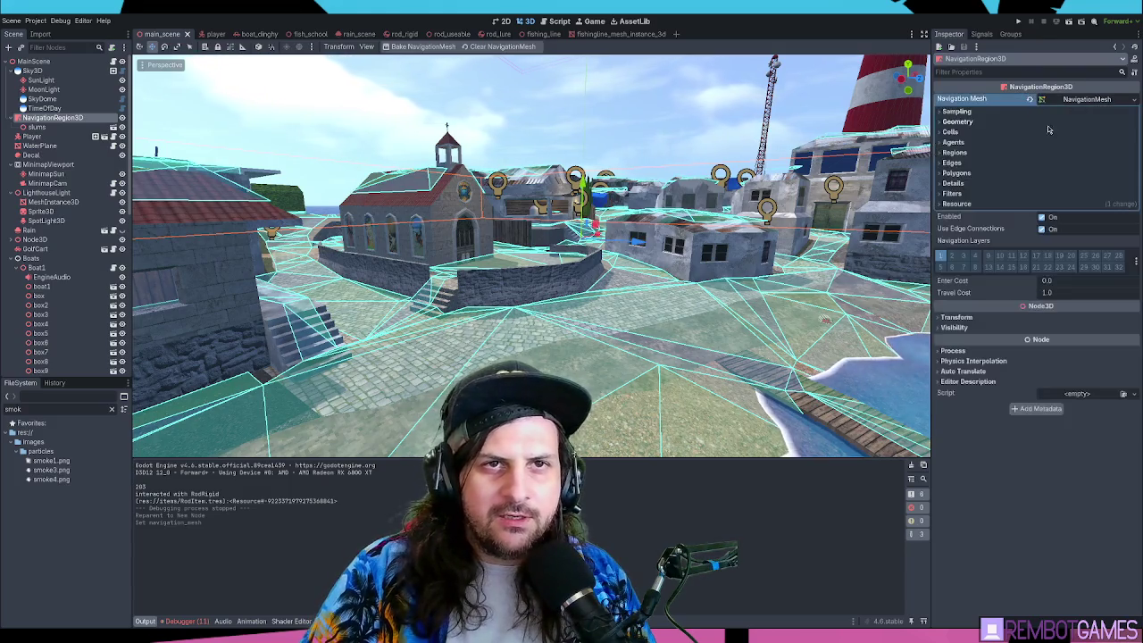
left_click(953, 133)
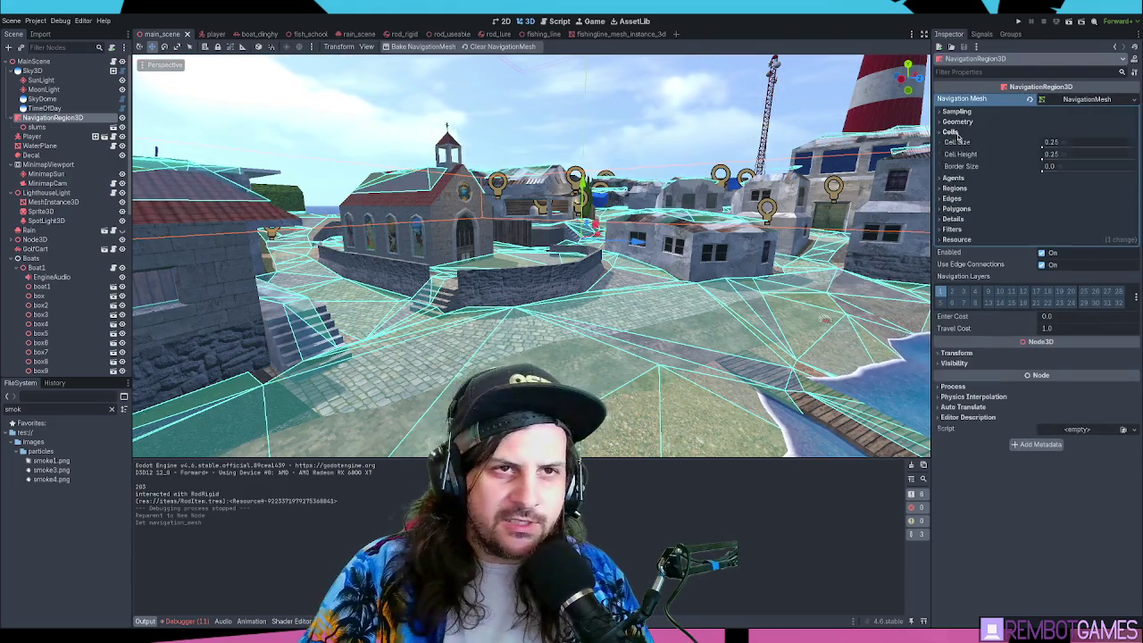
key("w")
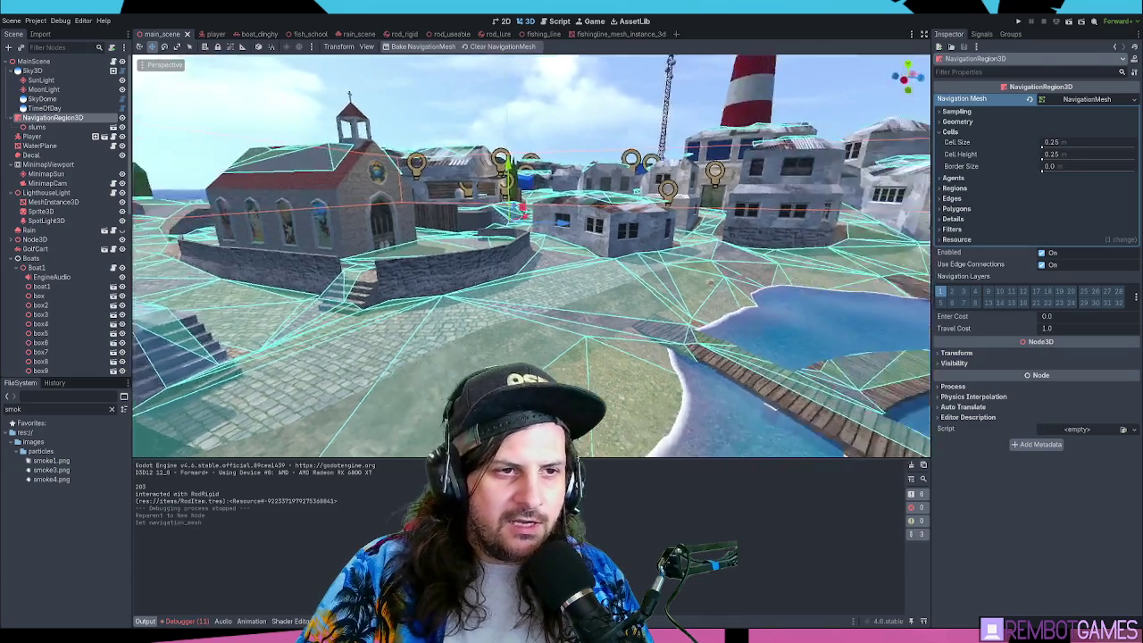
key("w")
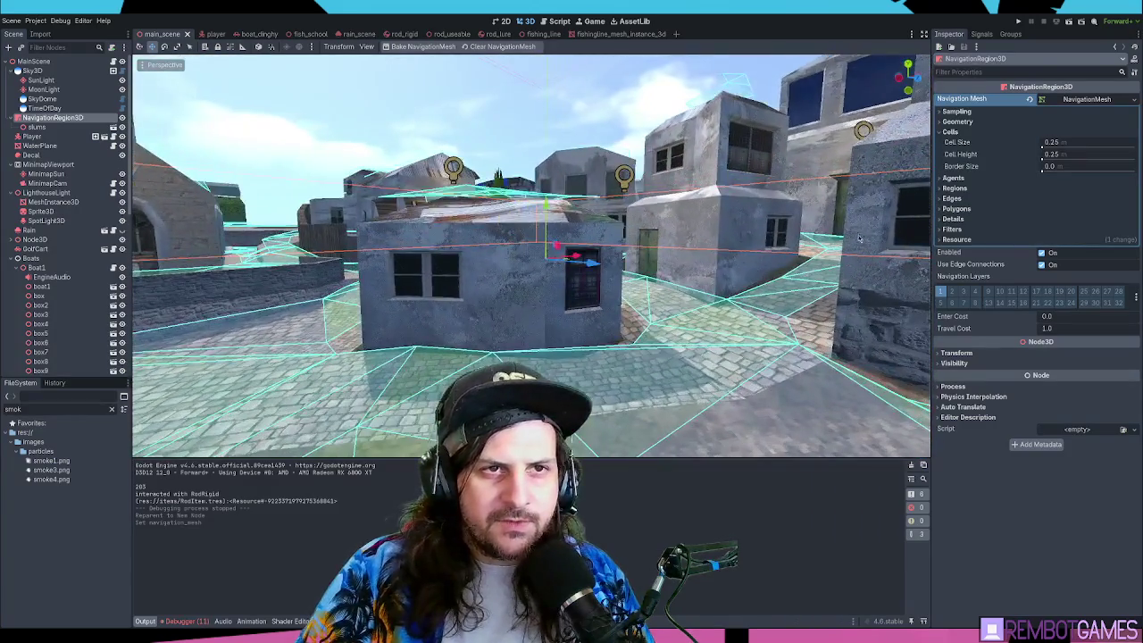
left_click(961, 122)
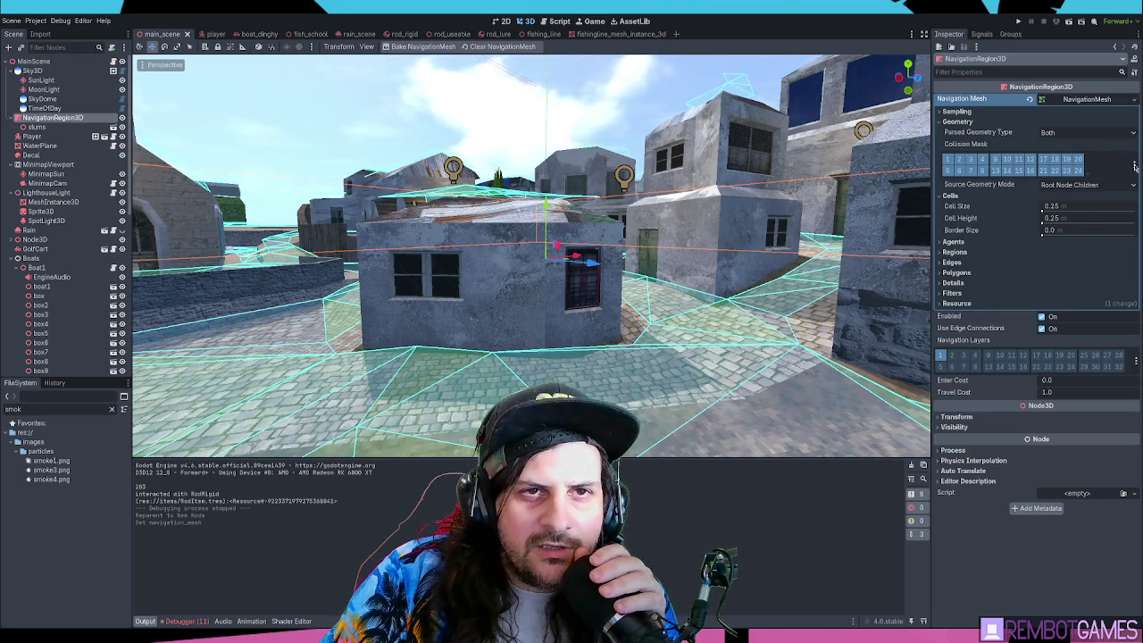
- Toggle two Collision Mask layers in the navigation mesh's Geometry settings
left_click(961, 160)
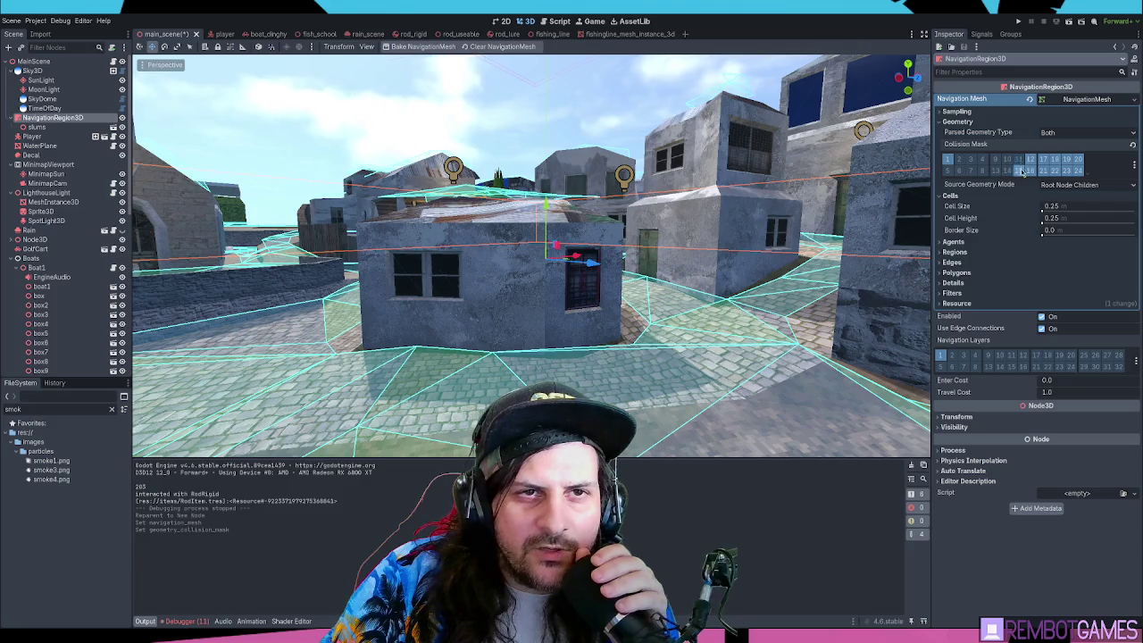
left_click(1078, 170)
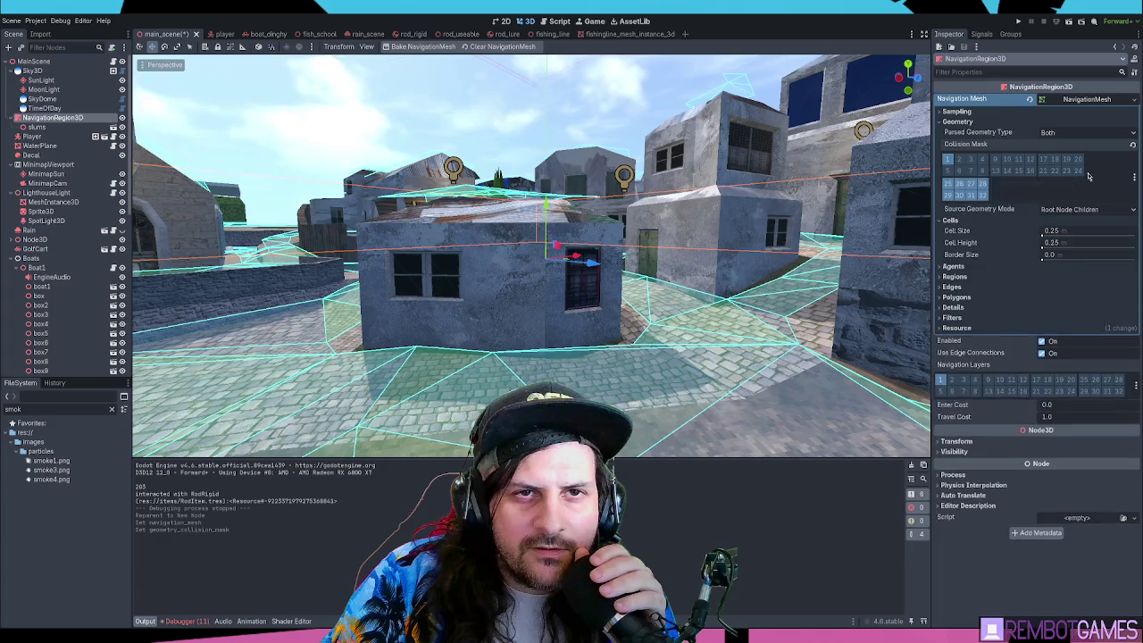
left_click(959, 185)
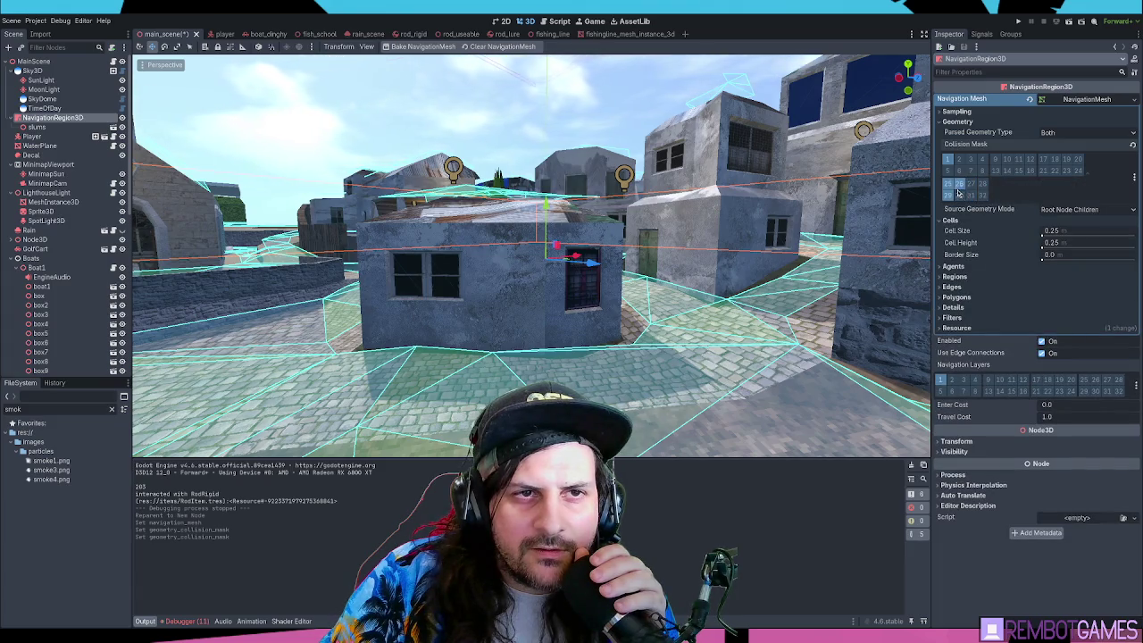
left_click(1084, 172)
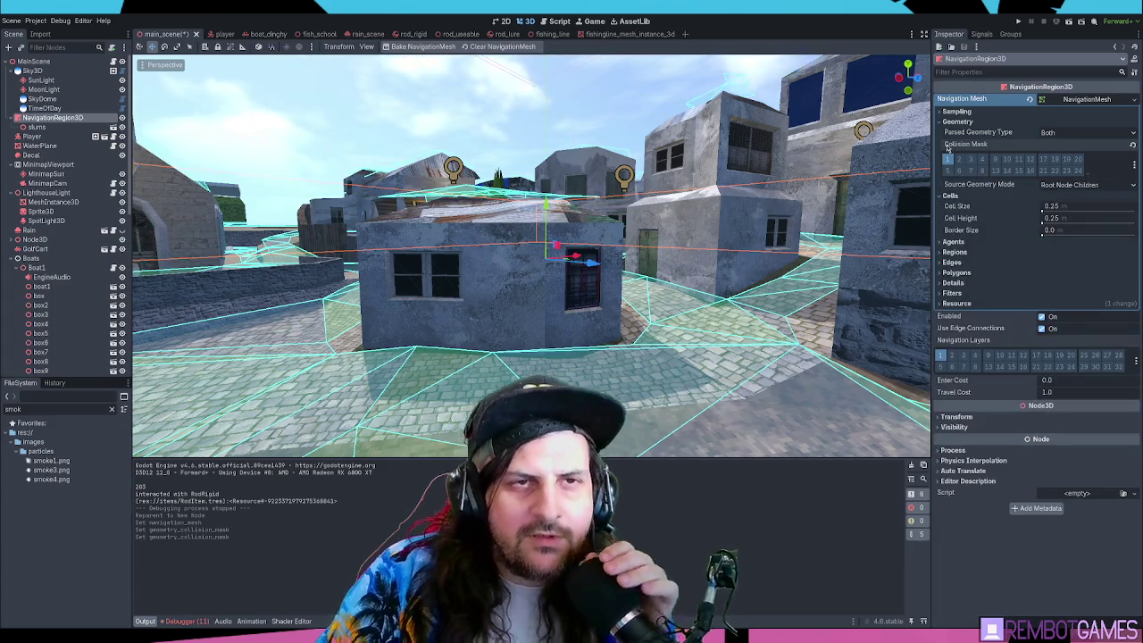
scroll(659, 189, "down", 5)
scroll(676, 299, "up", 4)
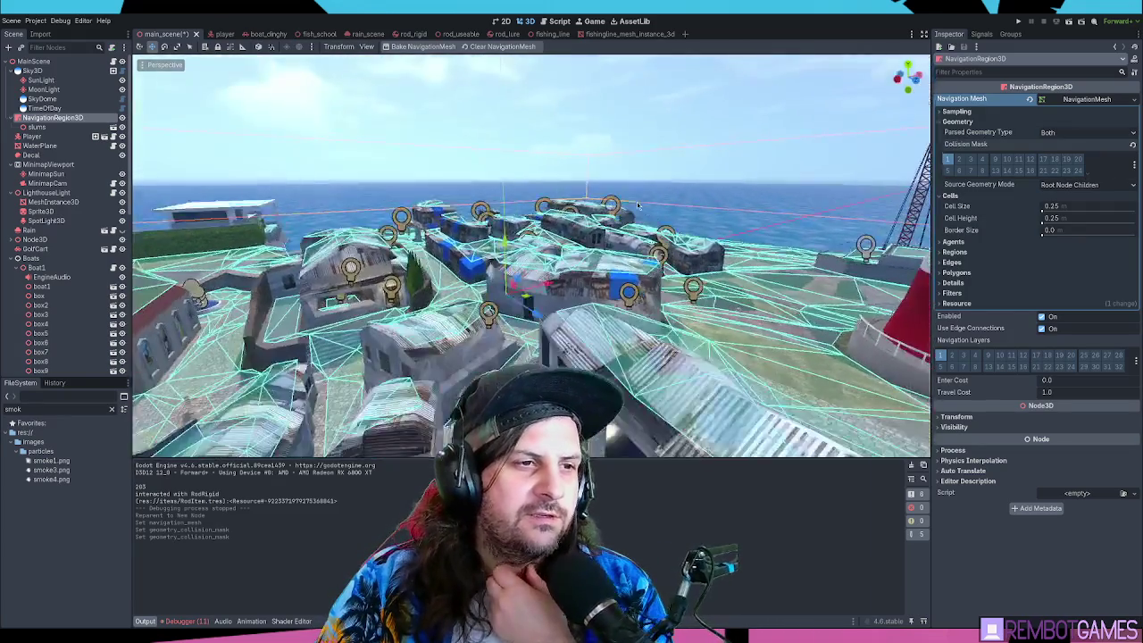
- Orbit over the town rooftops, then move NavigationRegion3D to the bottom of the Scene tree
mouse_move(679, 279)
left_mouse_down()
mouse_move(498, 278)
mouse_move(542, 250)
mouse_move(570, 268)
mouse_move(548, 273)
left_mouse_up()
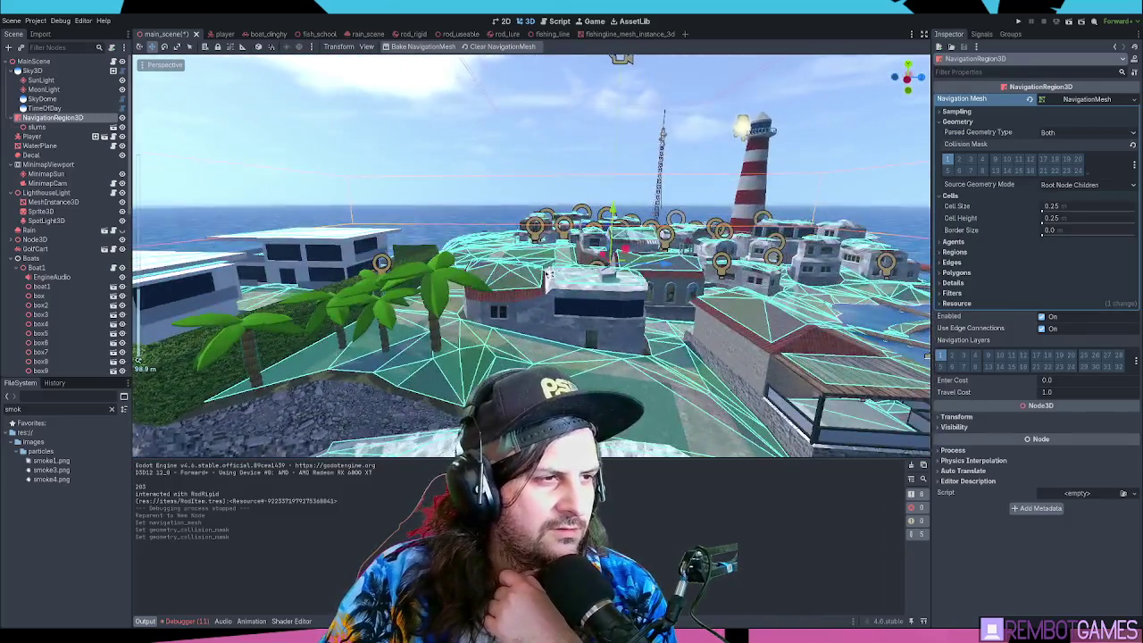
mouse_move(484, 289)
left_mouse_down()
mouse_move(566, 290)
mouse_move(536, 275)
left_mouse_up()
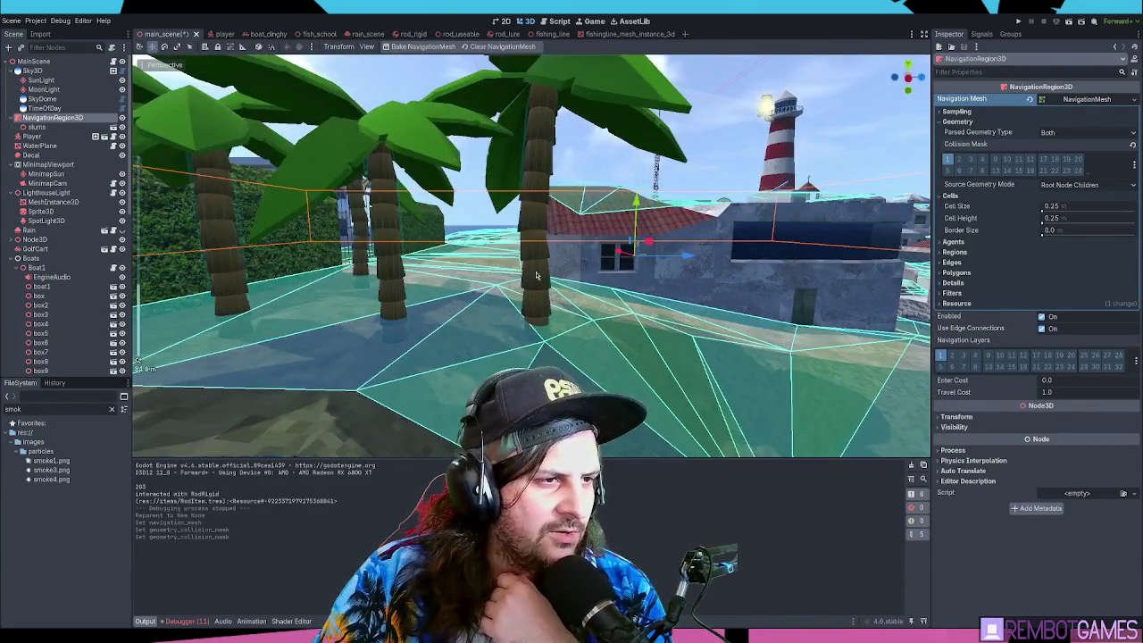
left_click_drag(568, 183, 562, 184)
scroll(49, 234, "down", 5)
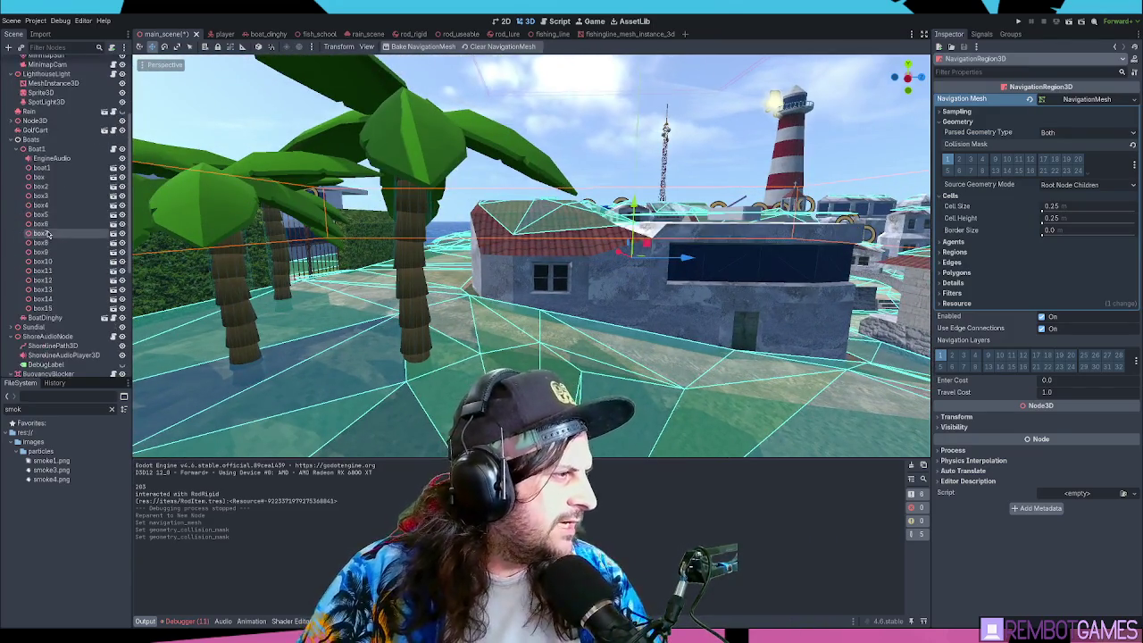
scroll(50, 233, "up", 5)
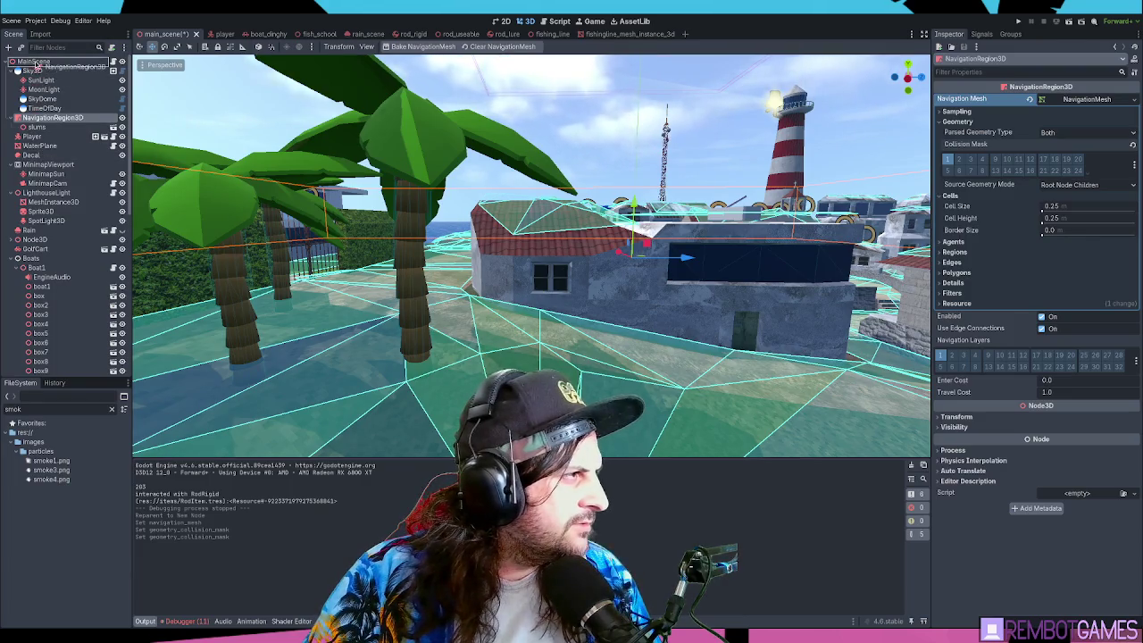
left_click_drag(36, 119, 51, 358)
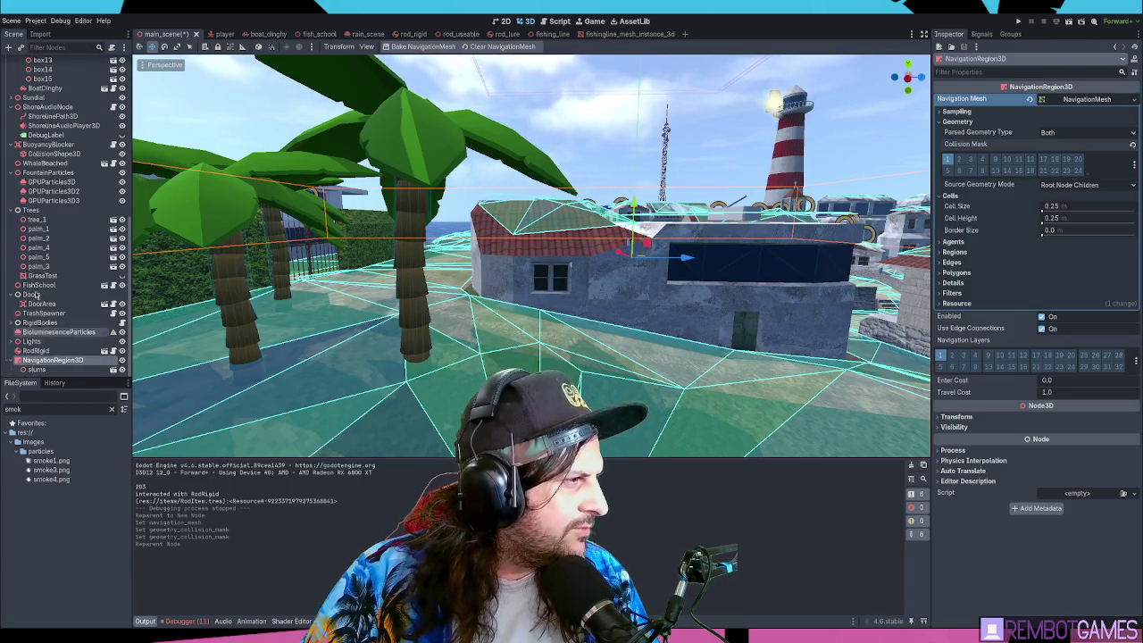
- Put the Trees group under NavigationRegion3D and reselect the region
left_click_drag(31, 209, 60, 366)
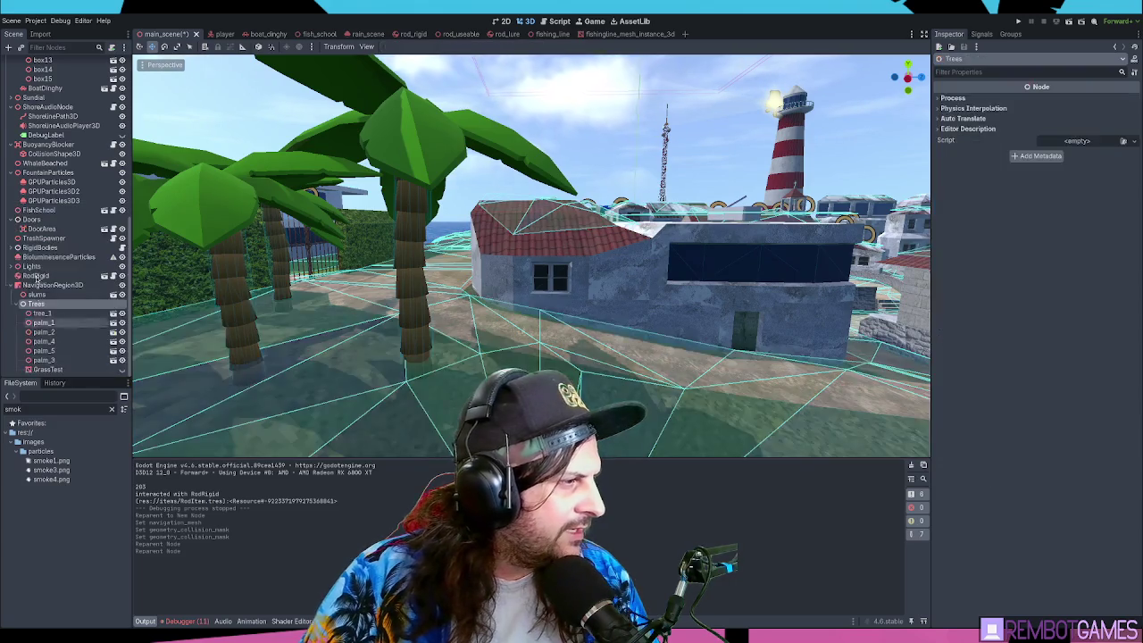
left_click(55, 292)
left_click(56, 285)
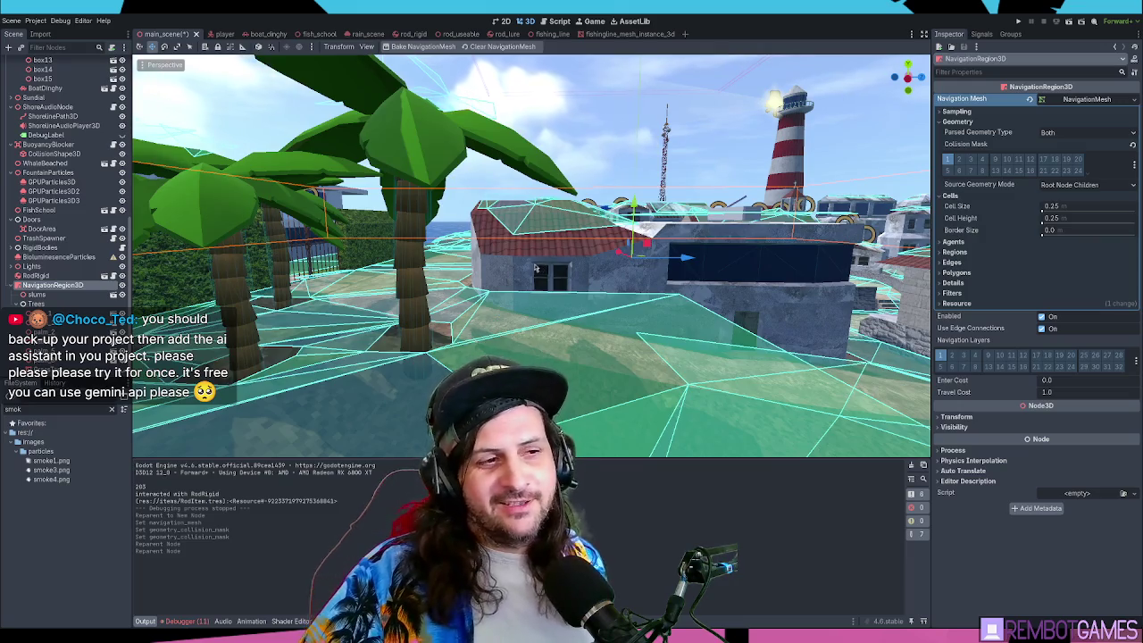
- Orbit over the houses and palms to check the navmesh covering the palm terraces
mouse_move(539, 268)
left_mouse_down()
mouse_move(530, 290)
mouse_move(486, 300)
mouse_move(486, 312)
mouse_move(437, 300)
mouse_move(452, 315)
mouse_move(420, 319)
mouse_move(552, 293)
left_mouse_up()
scroll(531, 292, "down", 5)
scroll(531, 291, "up", 4)
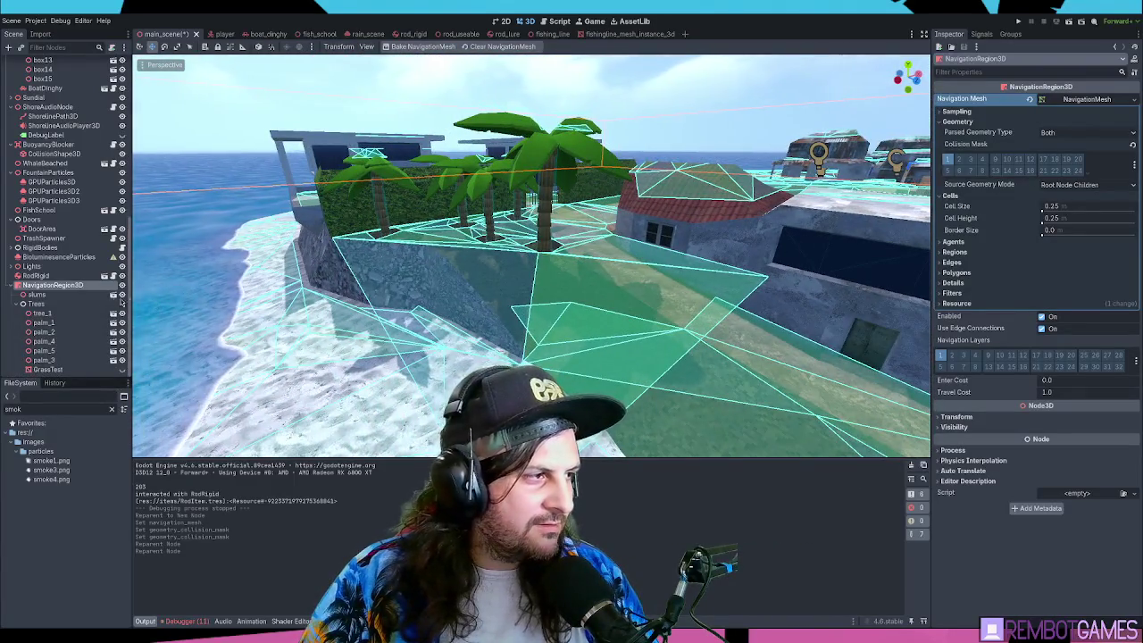
left_click(52, 304)
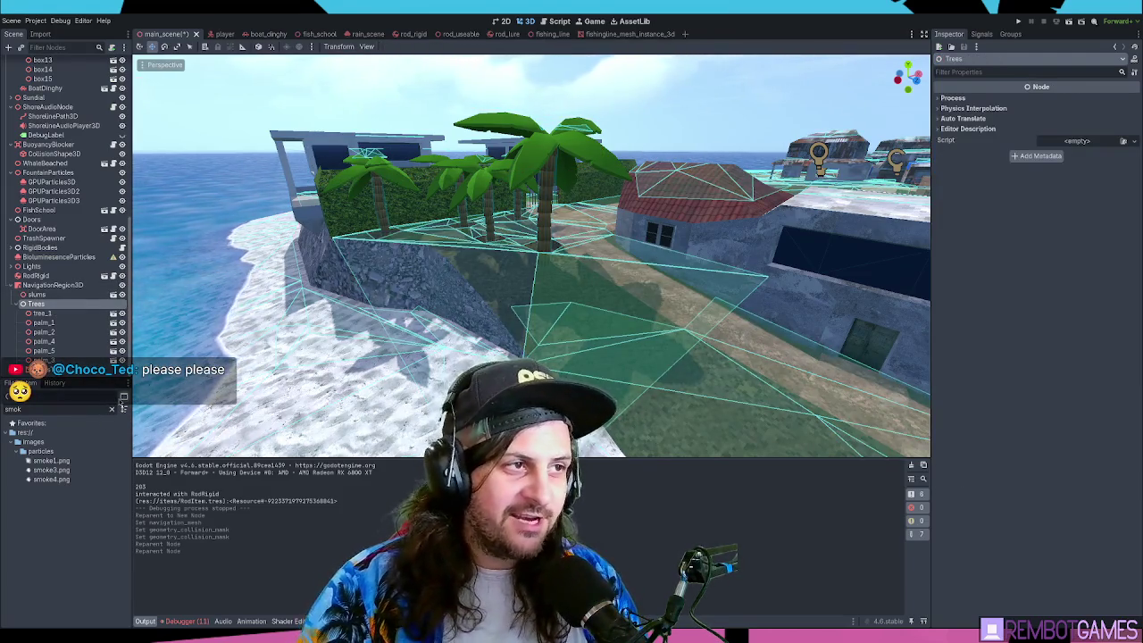
left_click(53, 285)
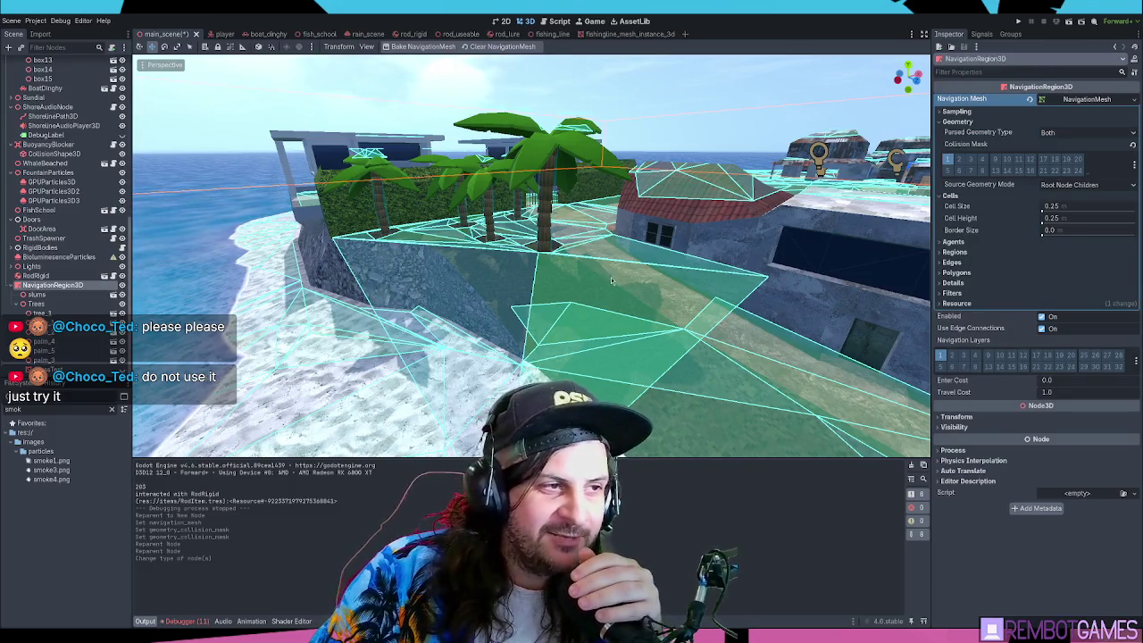
mouse_move(616, 282)
left_mouse_down()
mouse_move(626, 286)
mouse_move(618, 255)
left_mouse_up()
scroll(609, 251, "down", 5)
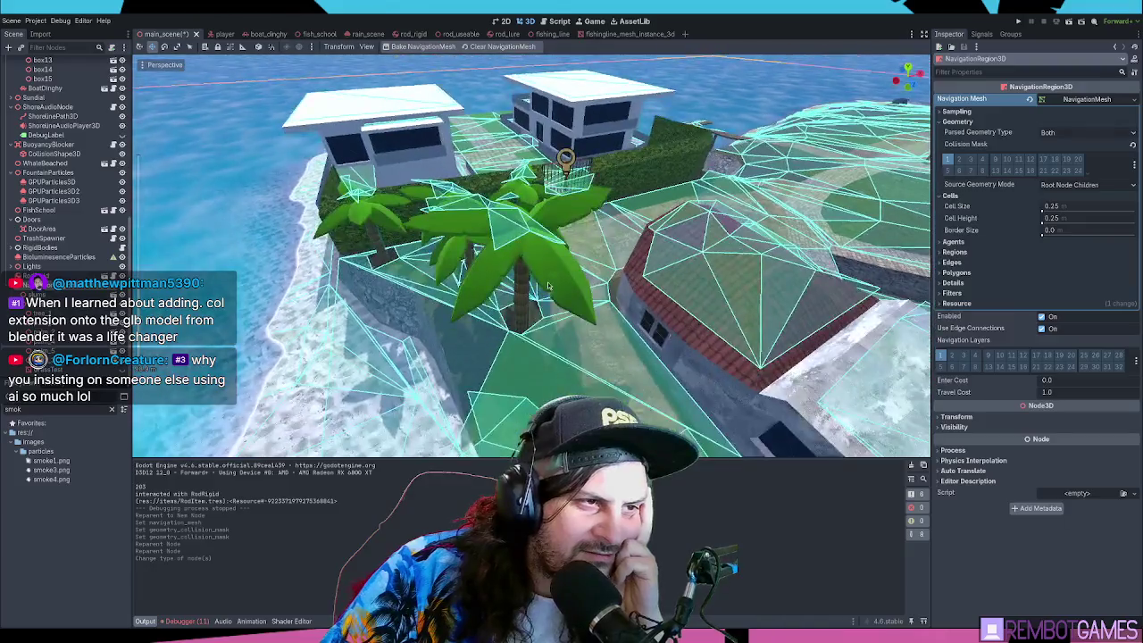
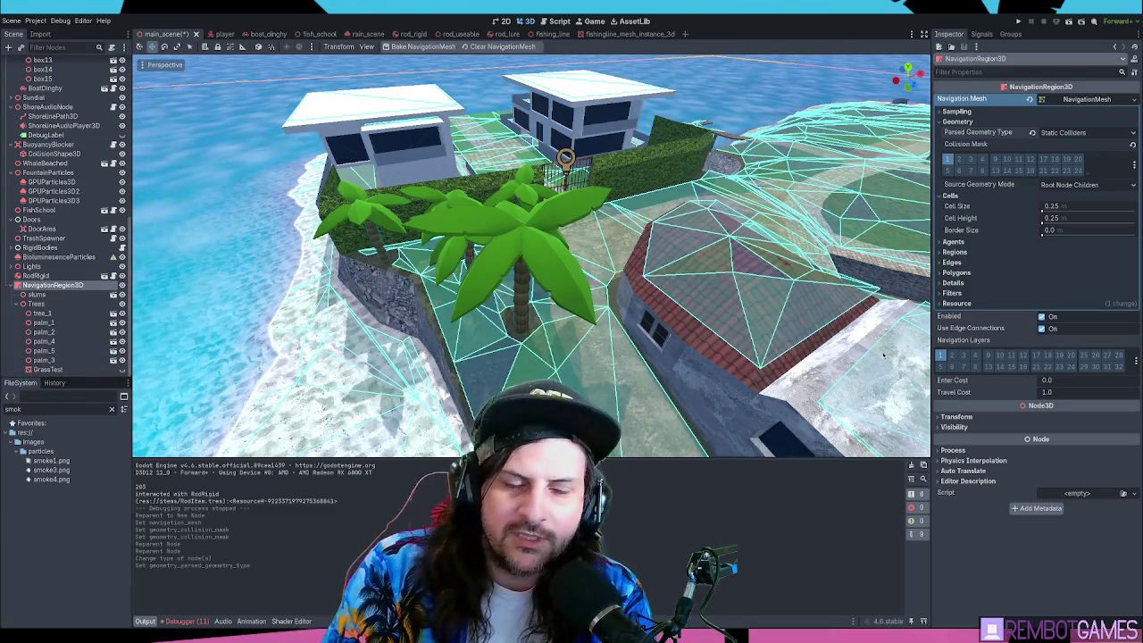
- Clear the FileSystem filter so every project file is listed again
scroll(451, 254, "up", 10)
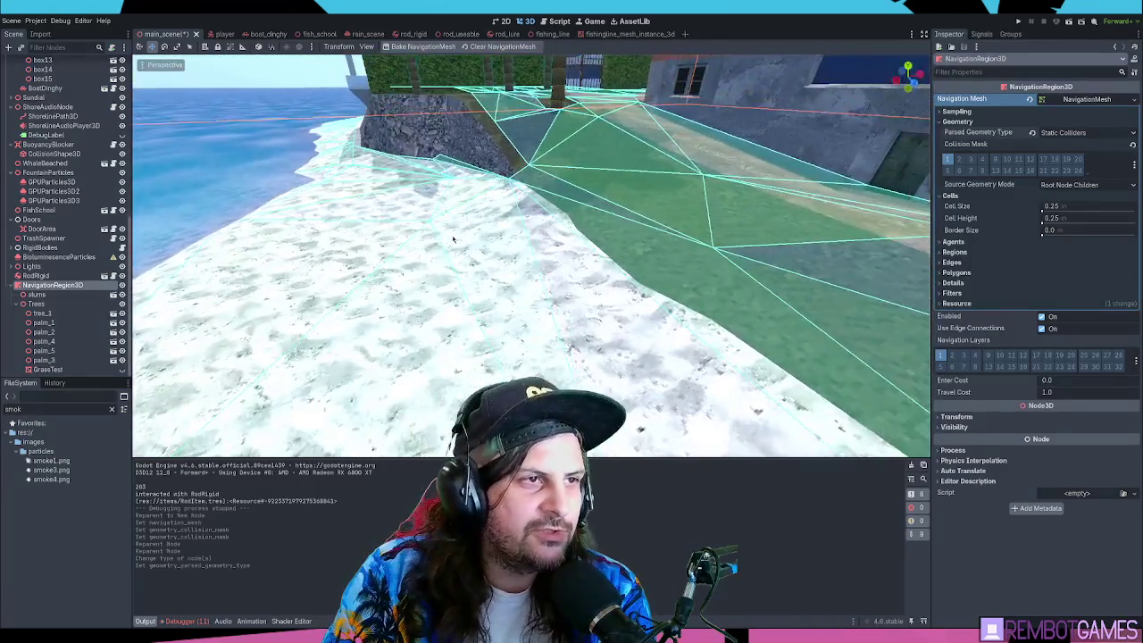
scroll(455, 241, "down", 5)
scroll(456, 241, "up", 5)
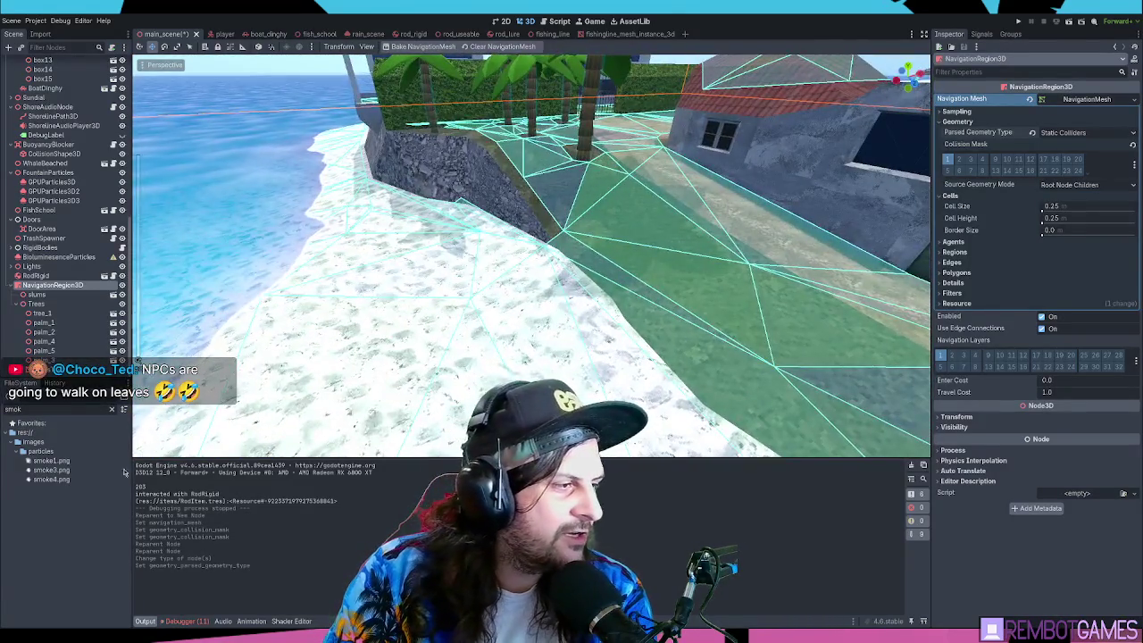
left_click(112, 410)
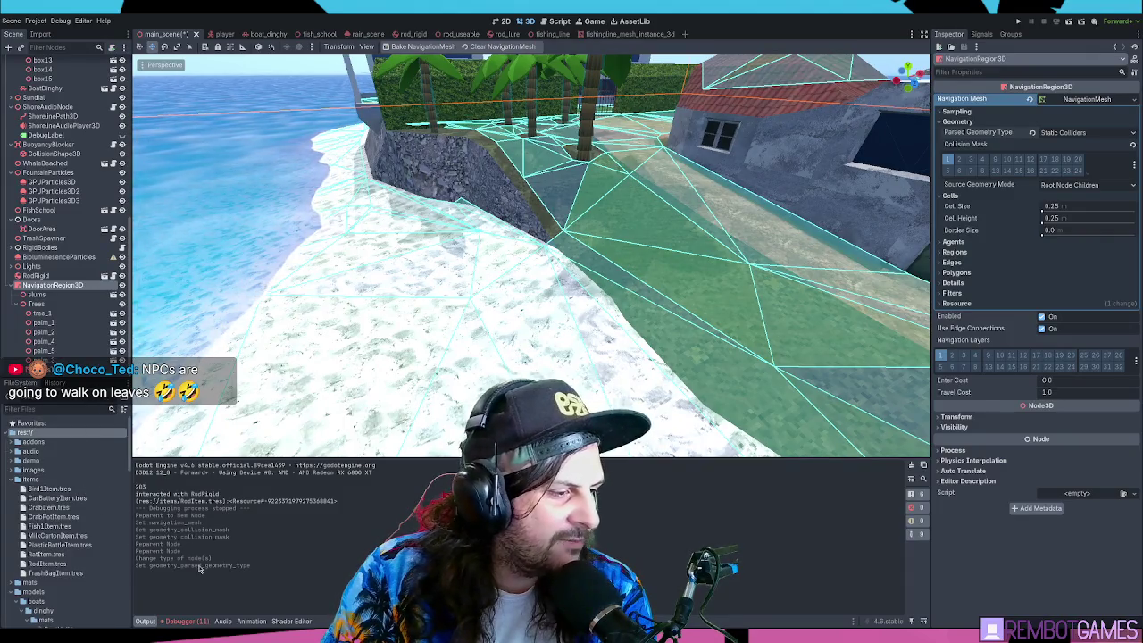
- Show the Debugger's Errors list of 11 warnings and errors, and view the navmesh from above
left_click(195, 621)
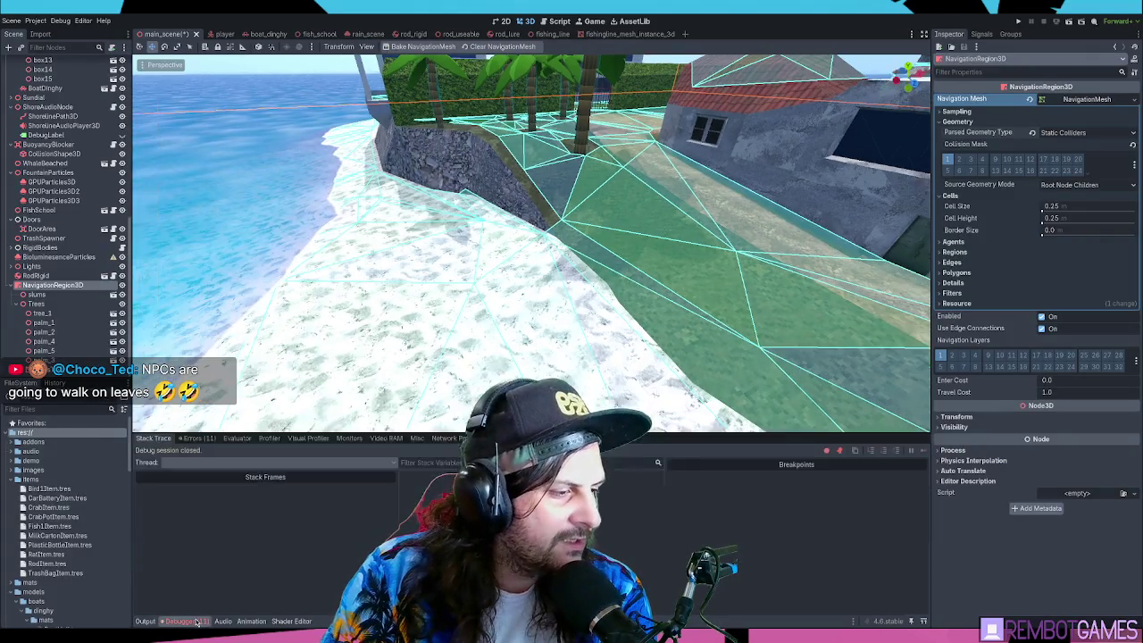
left_click(195, 439)
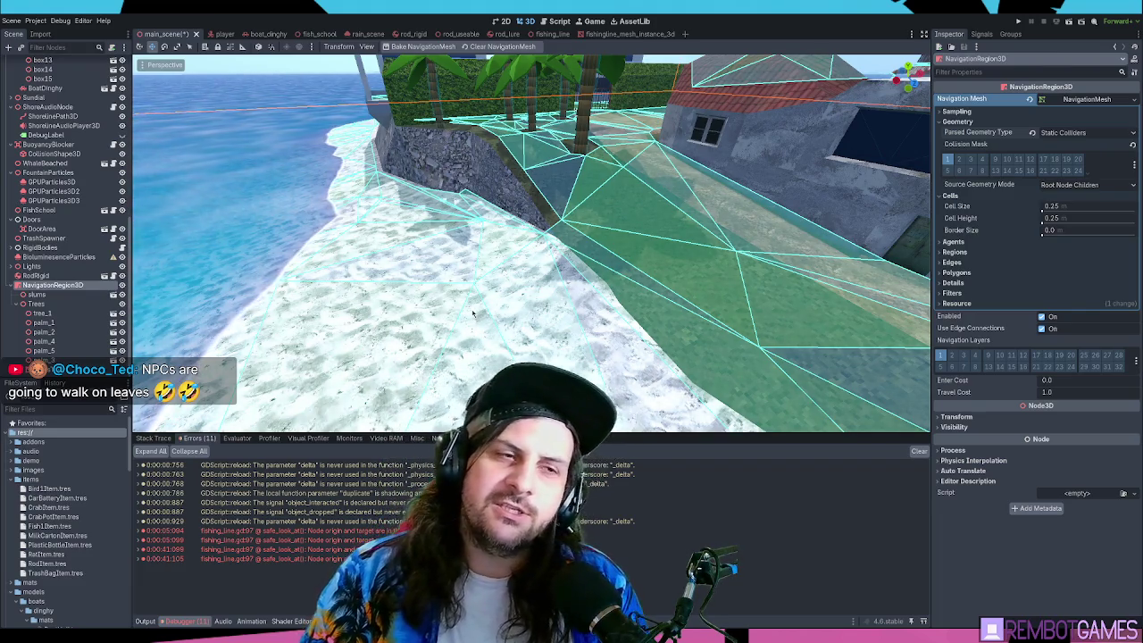
mouse_move(560, 231)
left_mouse_down()
mouse_move(232, 295)
mouse_move(139, 341)
mouse_move(192, 334)
mouse_move(197, 355)
left_mouse_up()
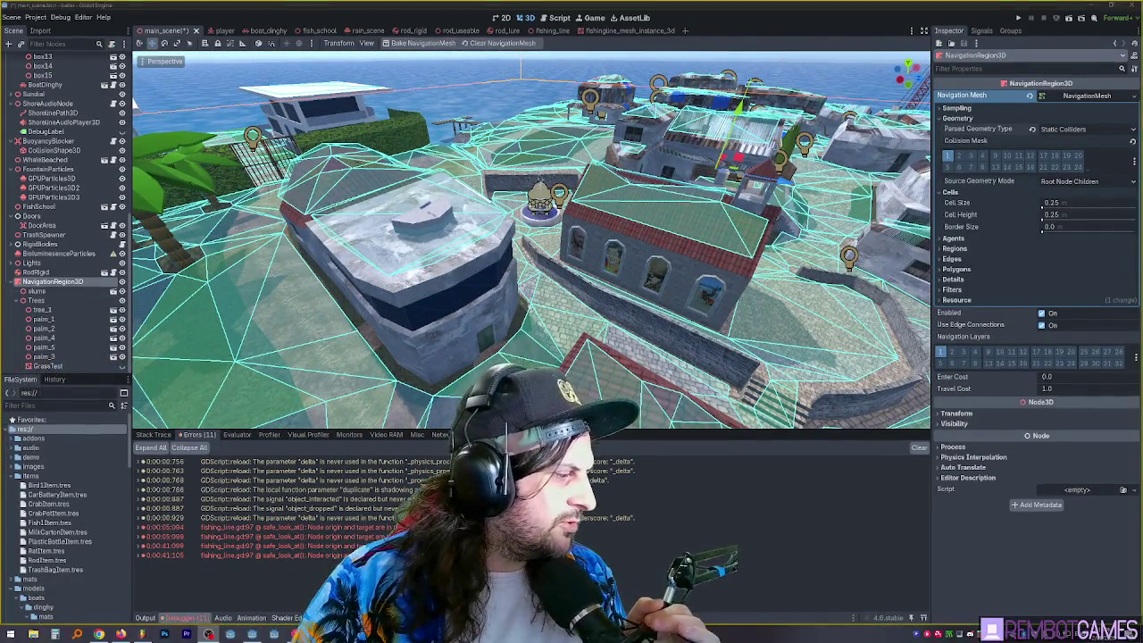
- Open Advanced Import Settings for slums.glb and orbit its model preview
scroll(65, 477, "down", 10)
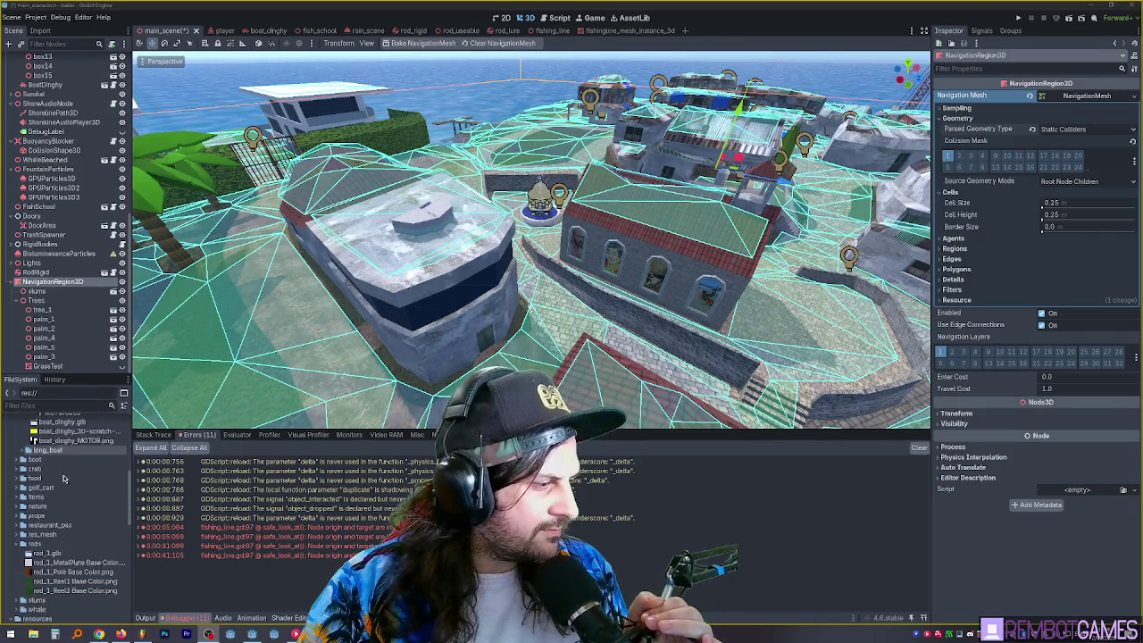
scroll(65, 477, "down", 2)
double_click(37, 470)
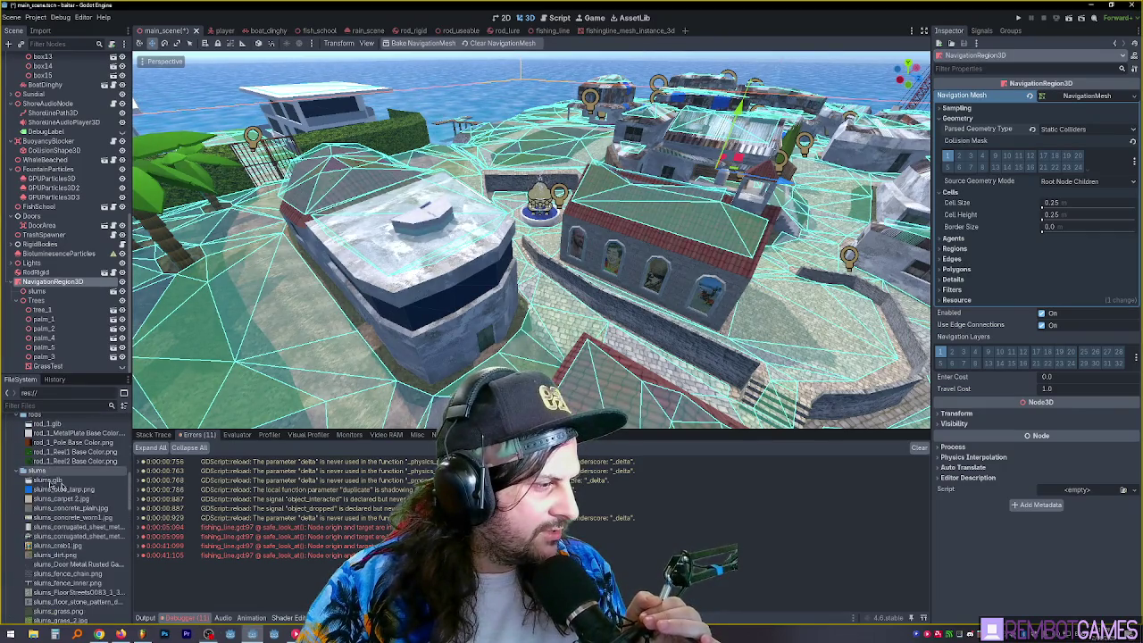
double_click(49, 480)
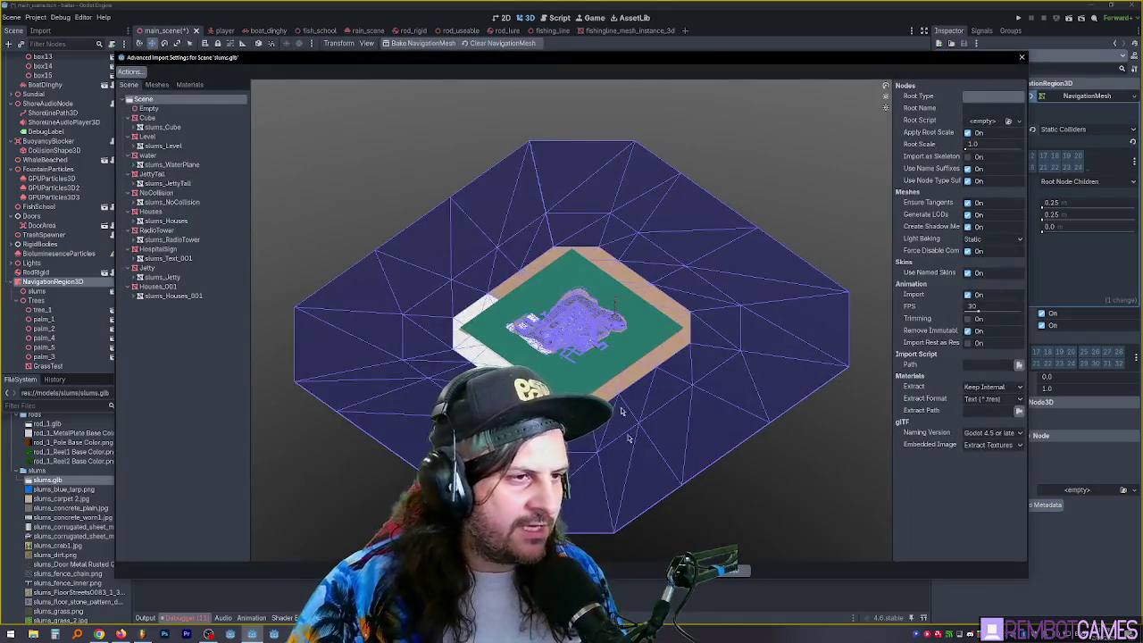
left_click_drag(623, 411, 679, 366)
scroll(759, 332, "up", 4)
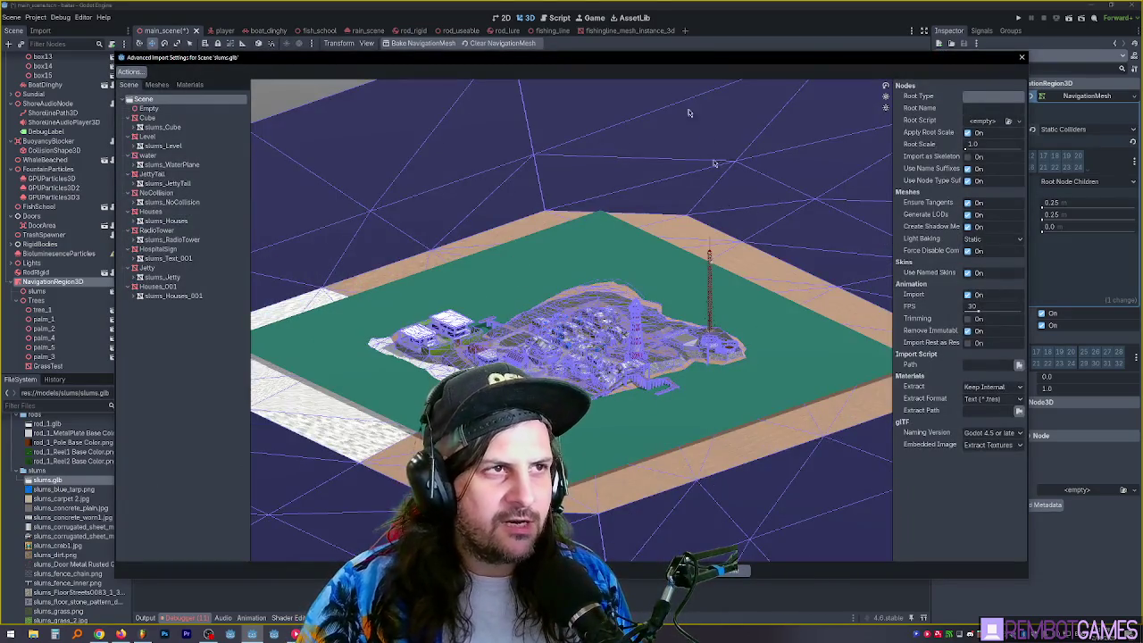
left_click_drag(643, 62, 656, 61)
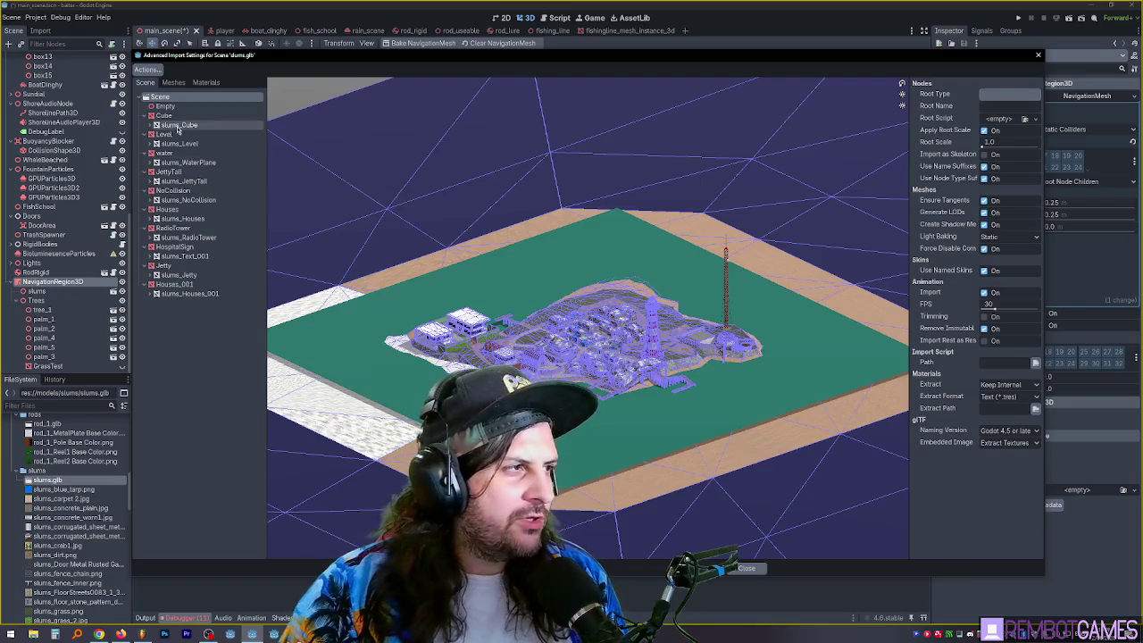
- Review the water, NoCollision and Level nodes' physics options, then reimport with Level as trimesh StaticBody3D
left_click(178, 125)
left_click(165, 115)
left_click(179, 142)
left_click(165, 153)
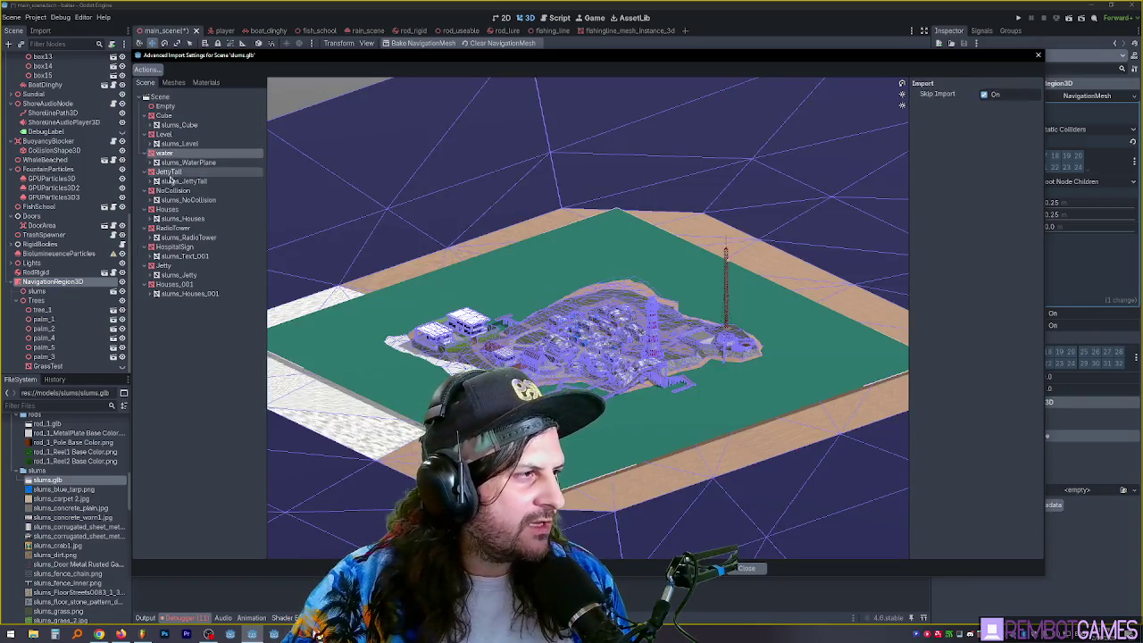
left_click(173, 191)
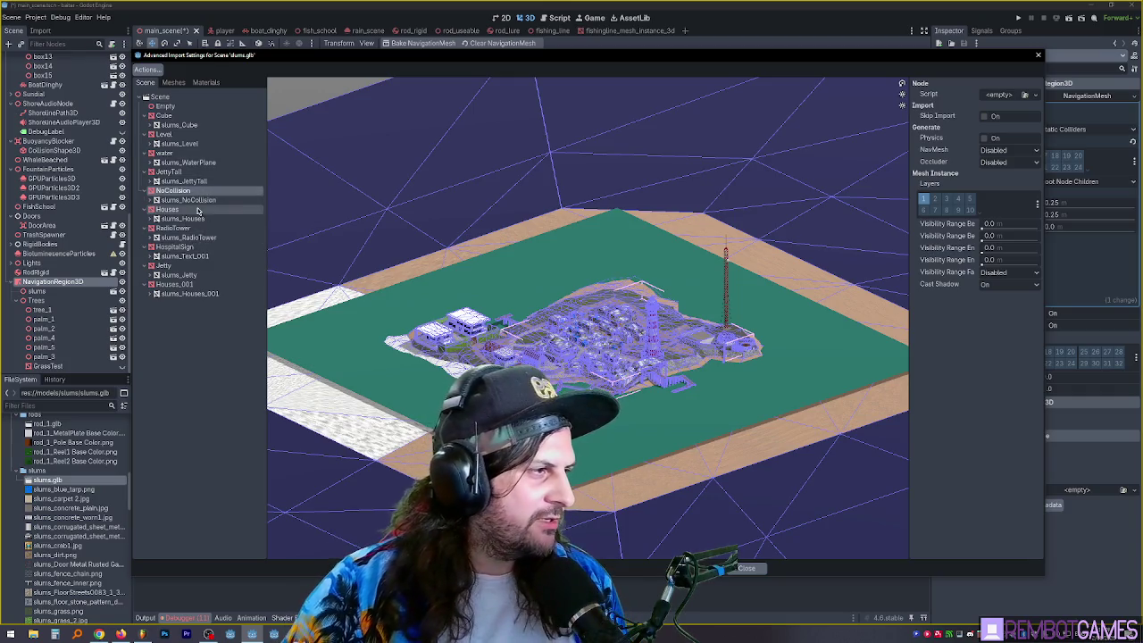
left_click(166, 135)
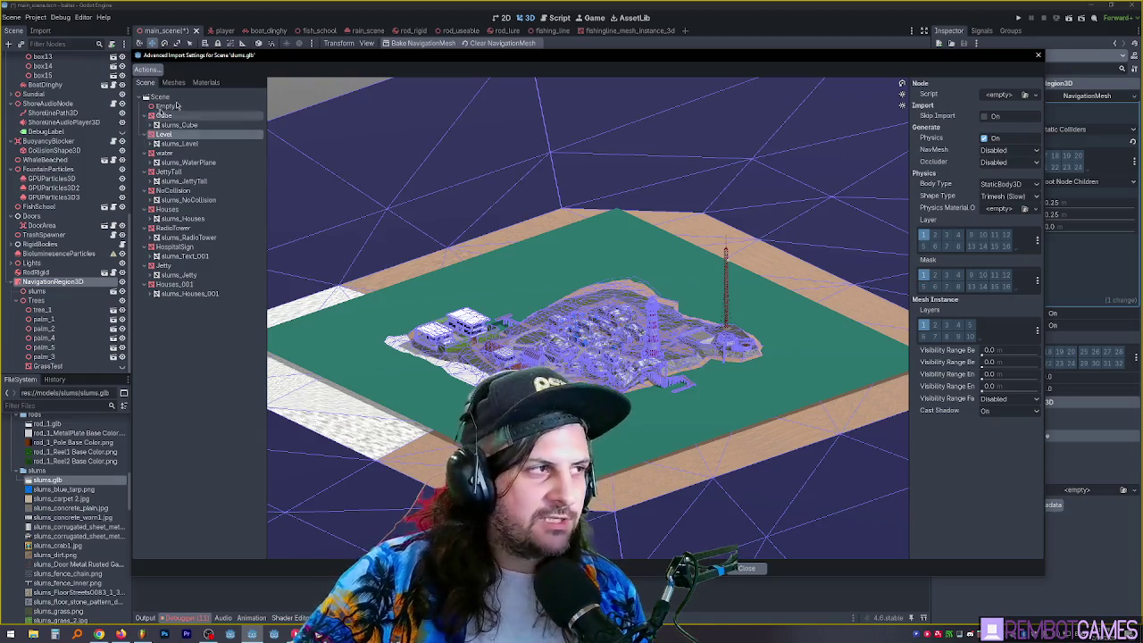
left_click_drag(371, 59, 378, 52)
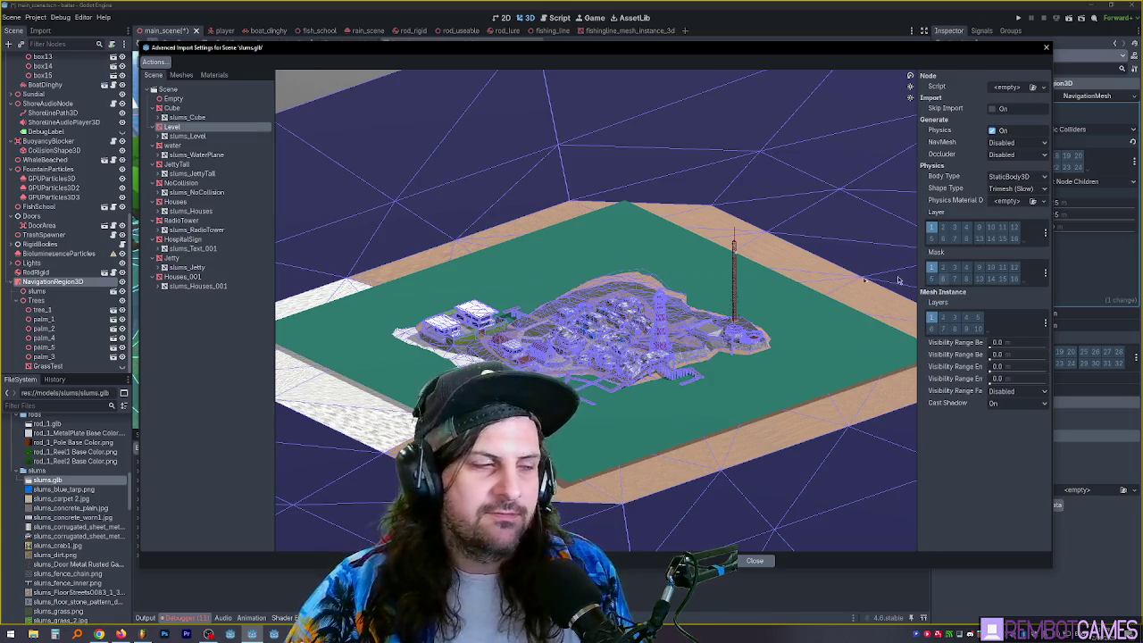
left_click(755, 560)
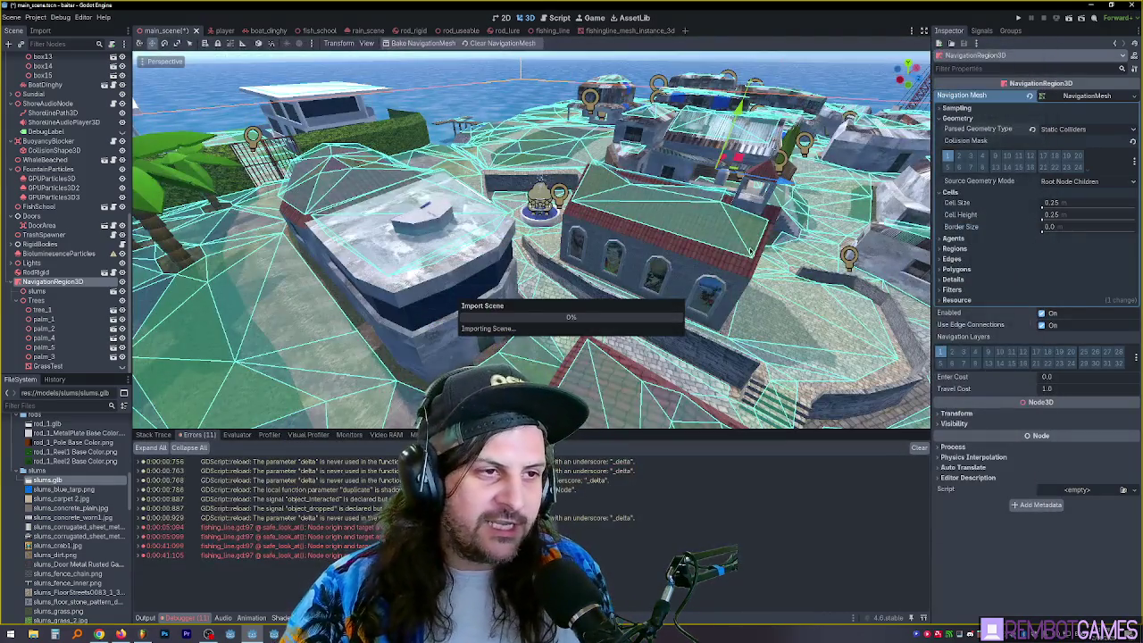
- Freelook over the beach, palms and lighthouse, then select NavigationRegion3D and the GrassTest patch
scroll(596, 331, "down", 5)
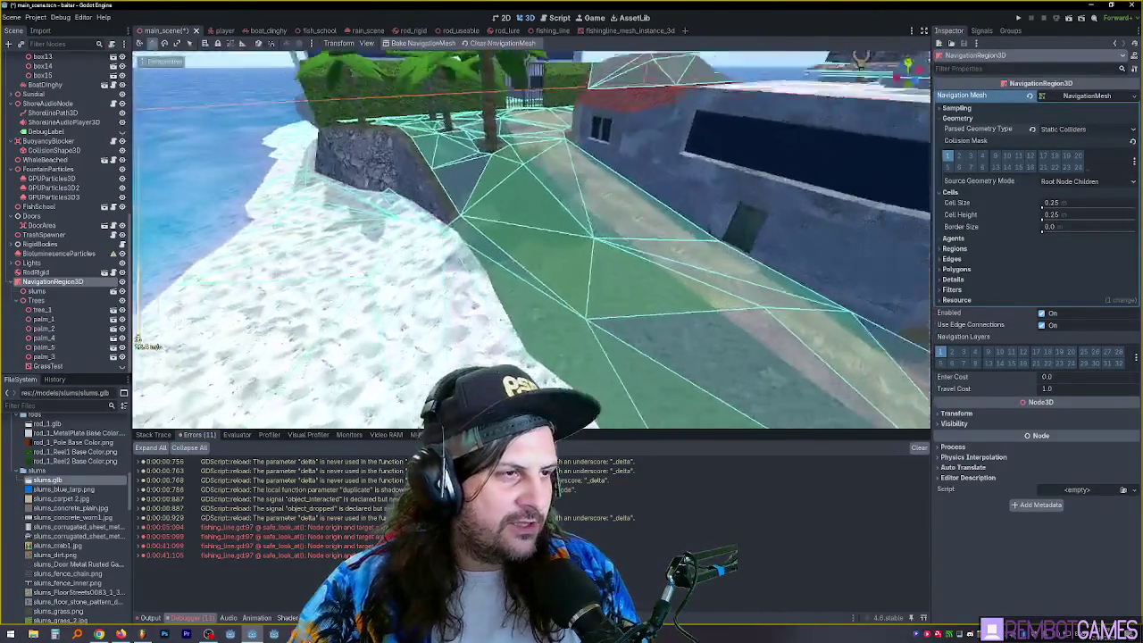
scroll(559, 290, "up", 3)
key("w")
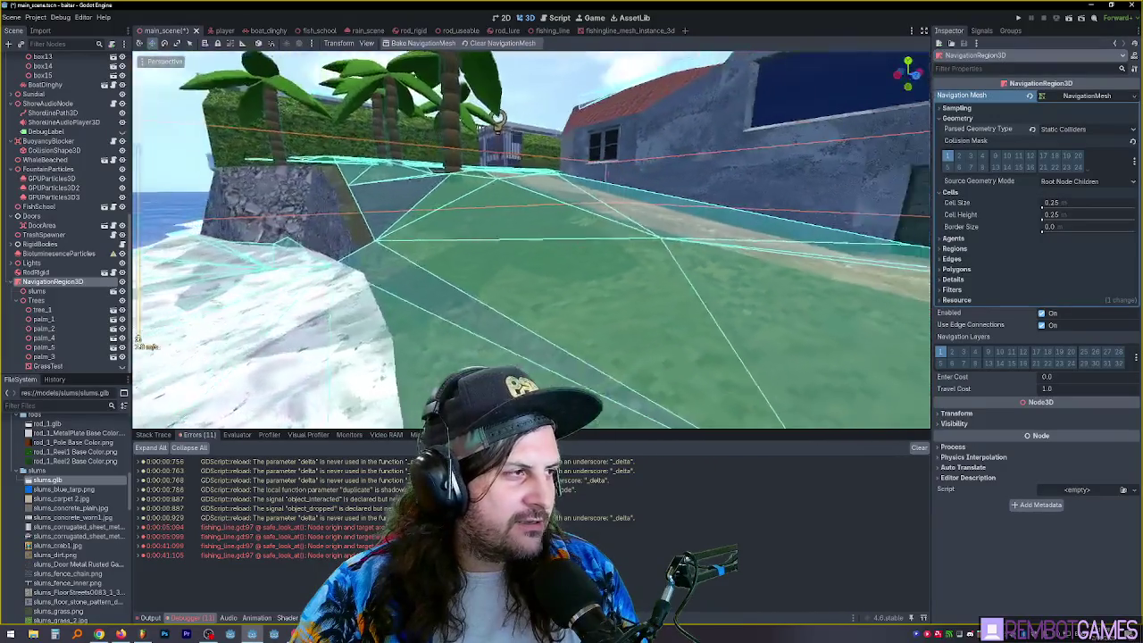
key("a")
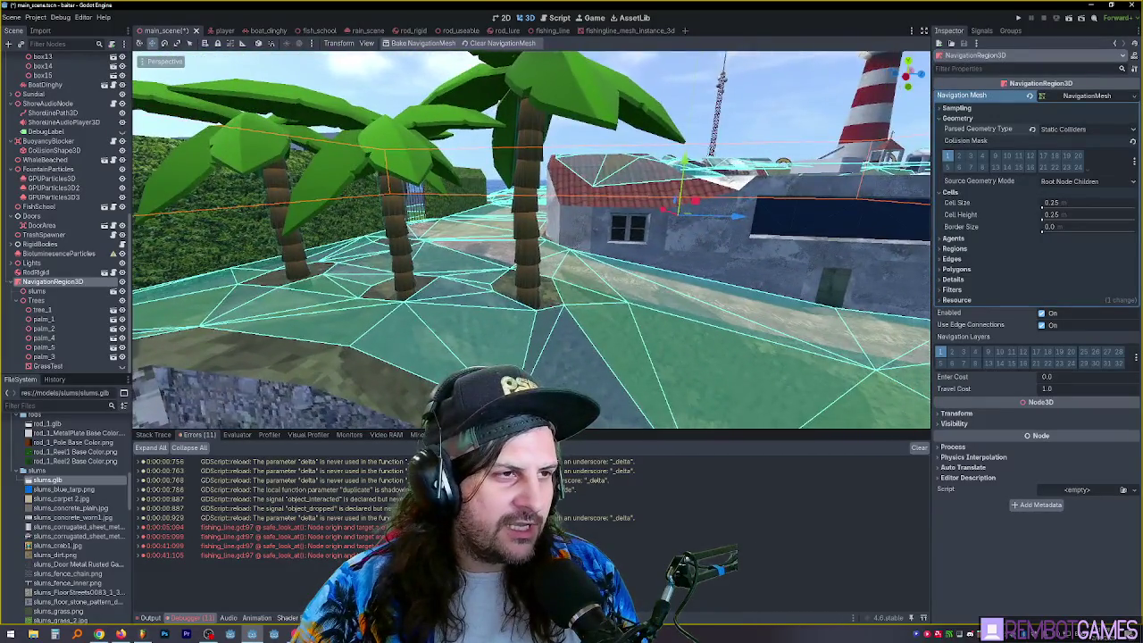
key("e")
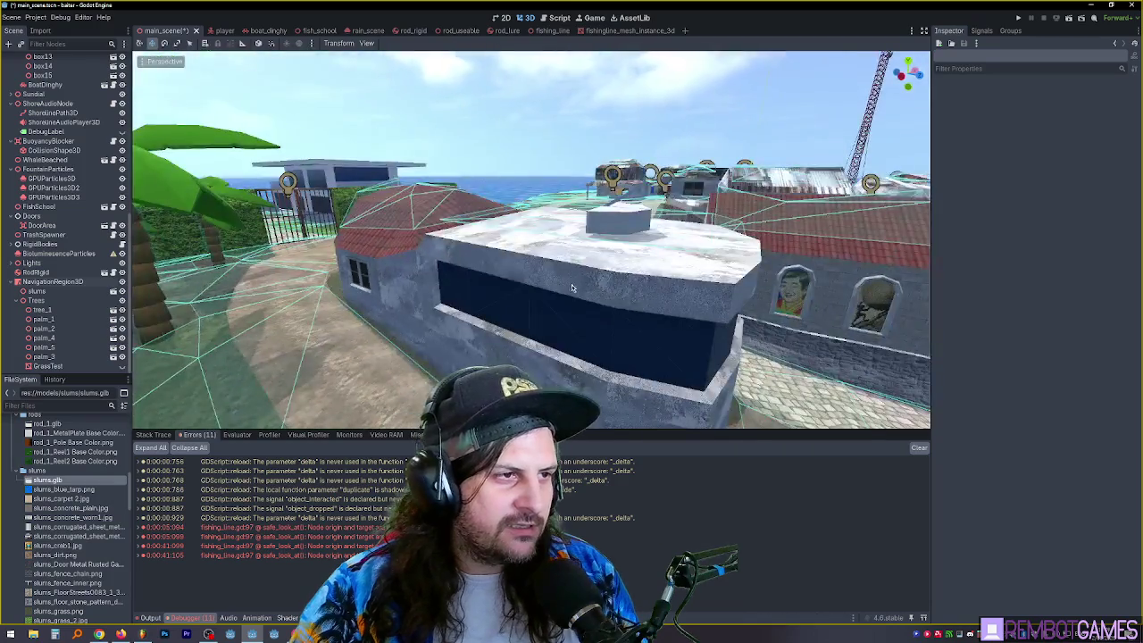
key("w")
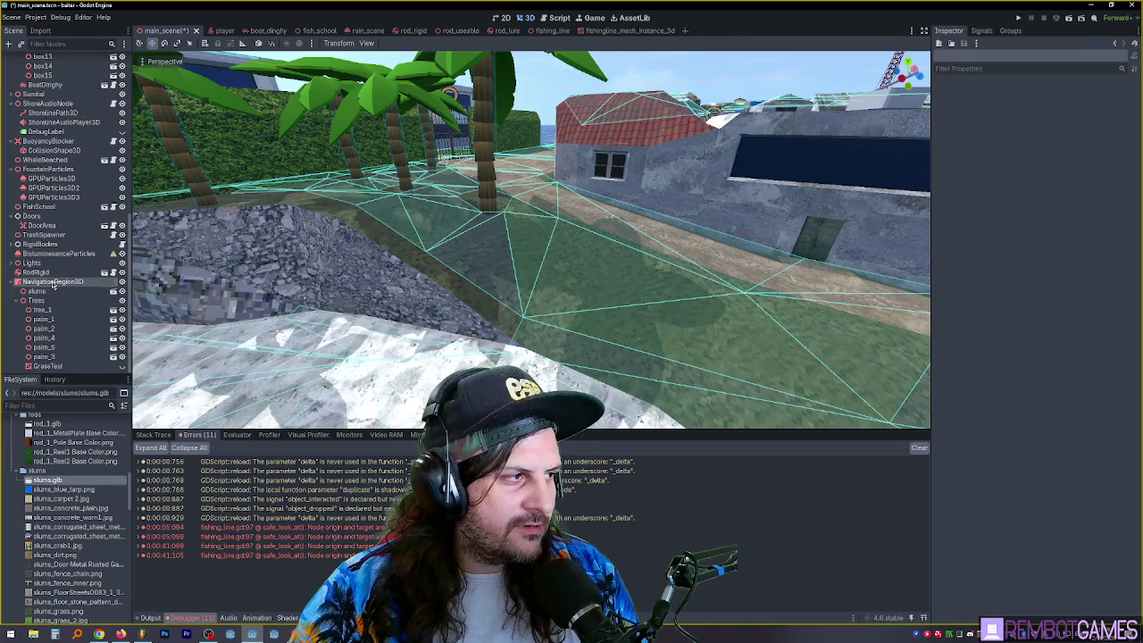
left_click(54, 282)
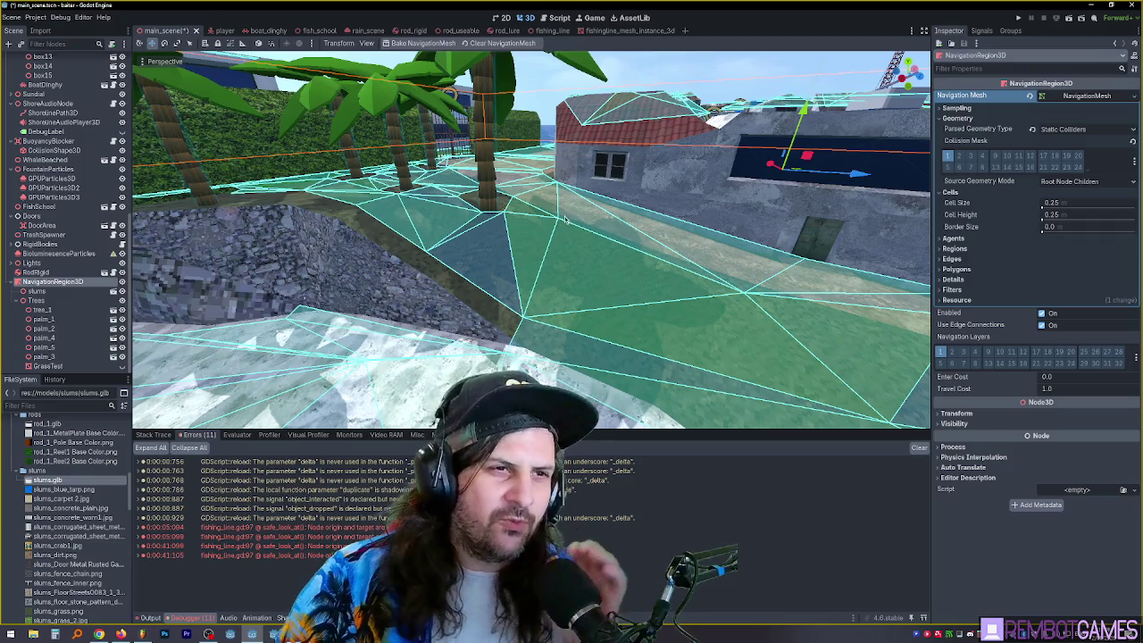
left_click(49, 366)
- Look around the GrassTest patch toward the house, beach and palms, and frame it
scroll(422, 304, "down", 10)
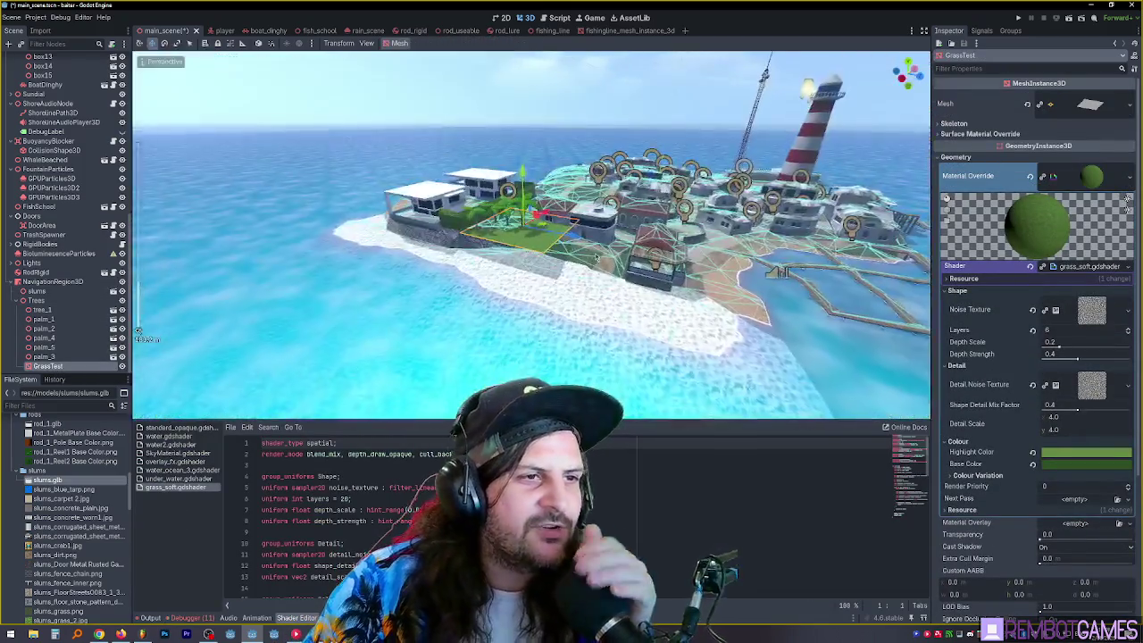
scroll(423, 303, "up", 10)
left_click_drag(138, 332, 402, 333)
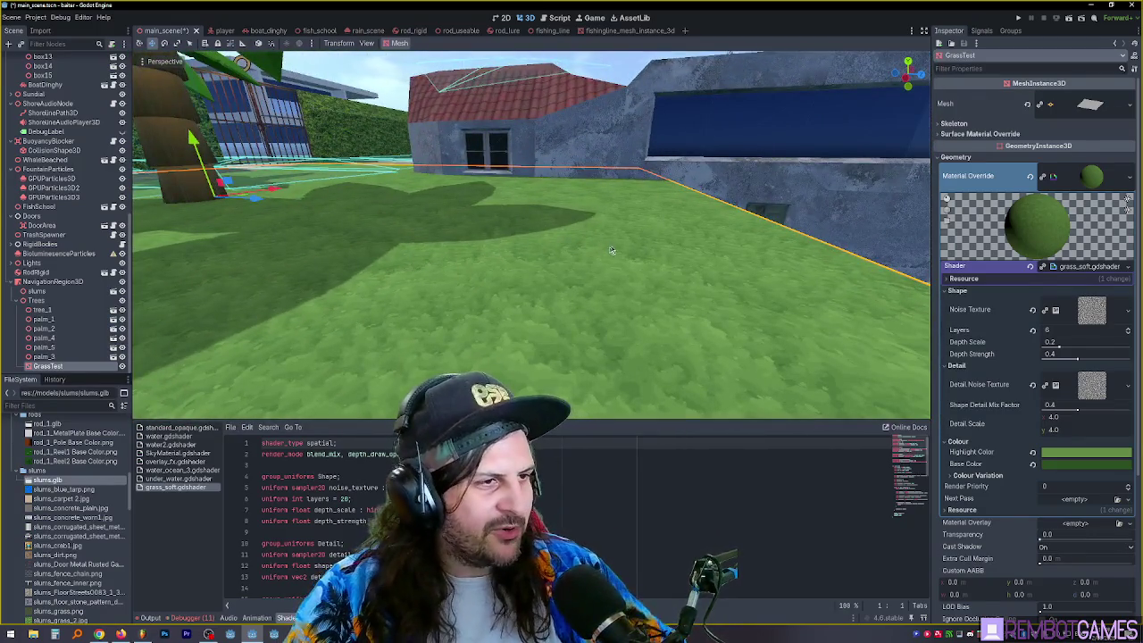
left_click_drag(611, 250, 920, 224)
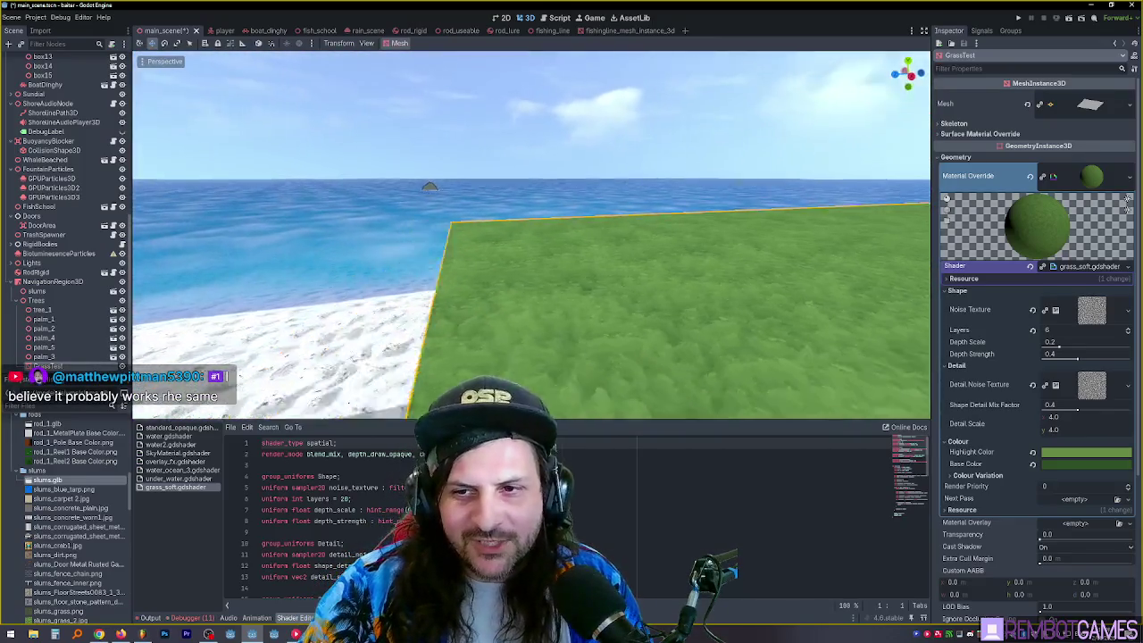
mouse_move(571, 232)
left_mouse_down()
mouse_move(393, 241)
mouse_move(664, 257)
left_mouse_up()
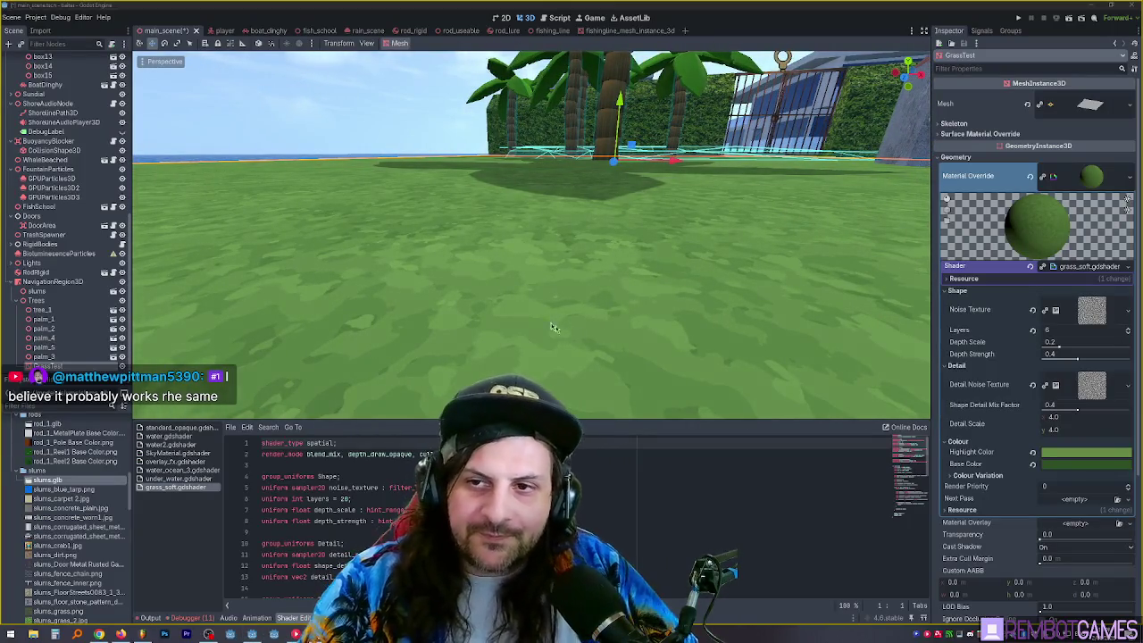
left_click_drag(554, 328, 601, 336)
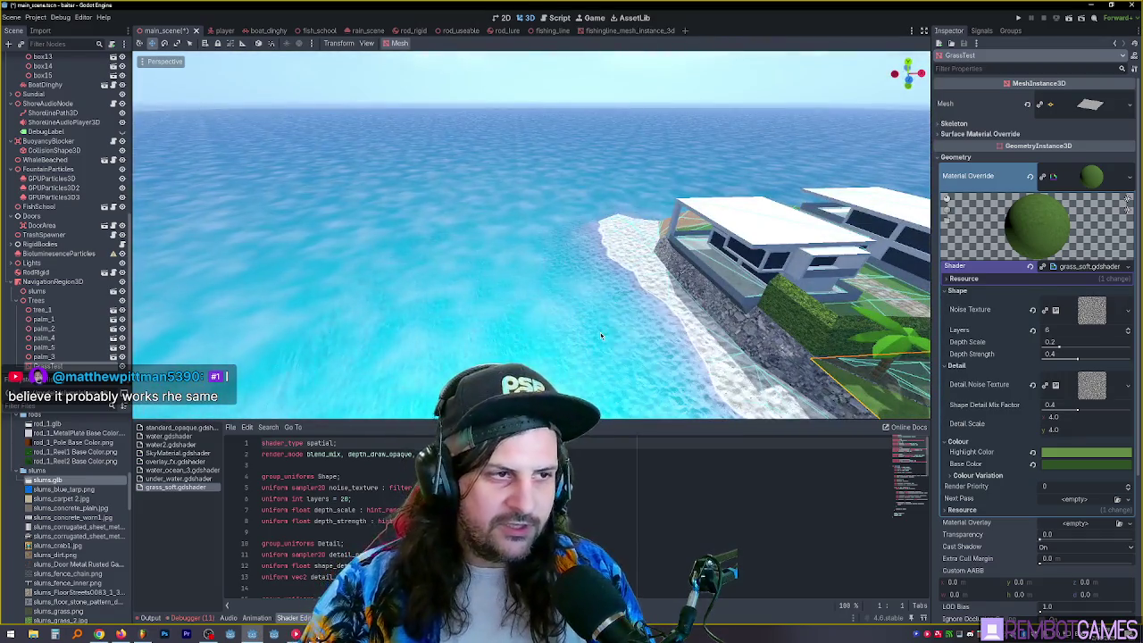
key("f")
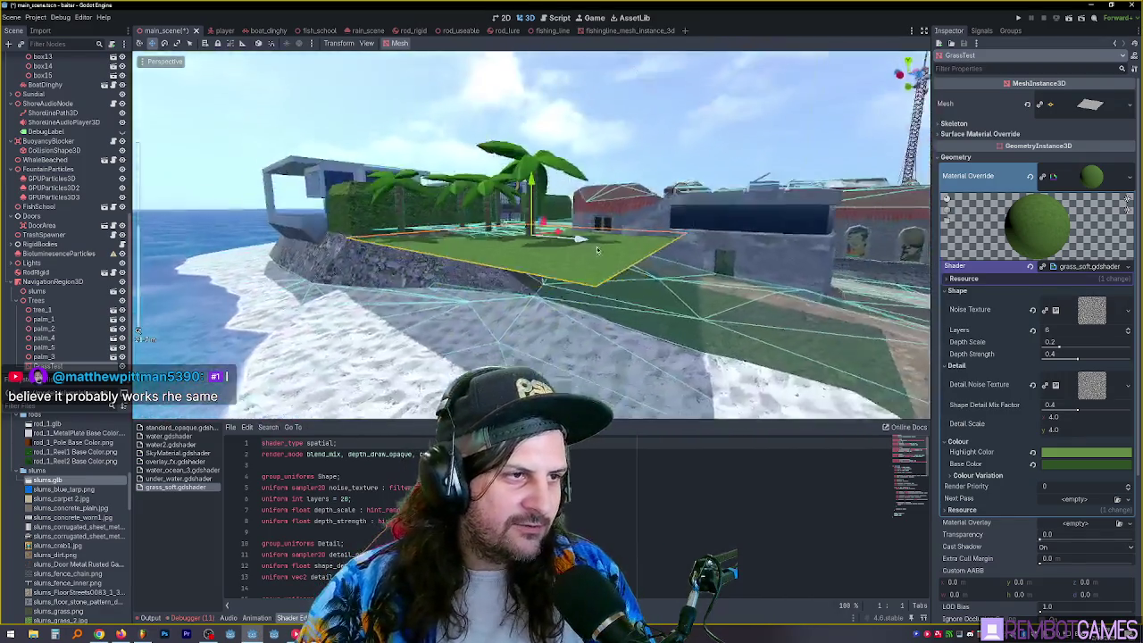
mouse_move(596, 246)
left_mouse_down()
mouse_move(622, 269)
mouse_move(531, 183)
mouse_move(572, 254)
mouse_move(531, 291)
left_mouse_up()
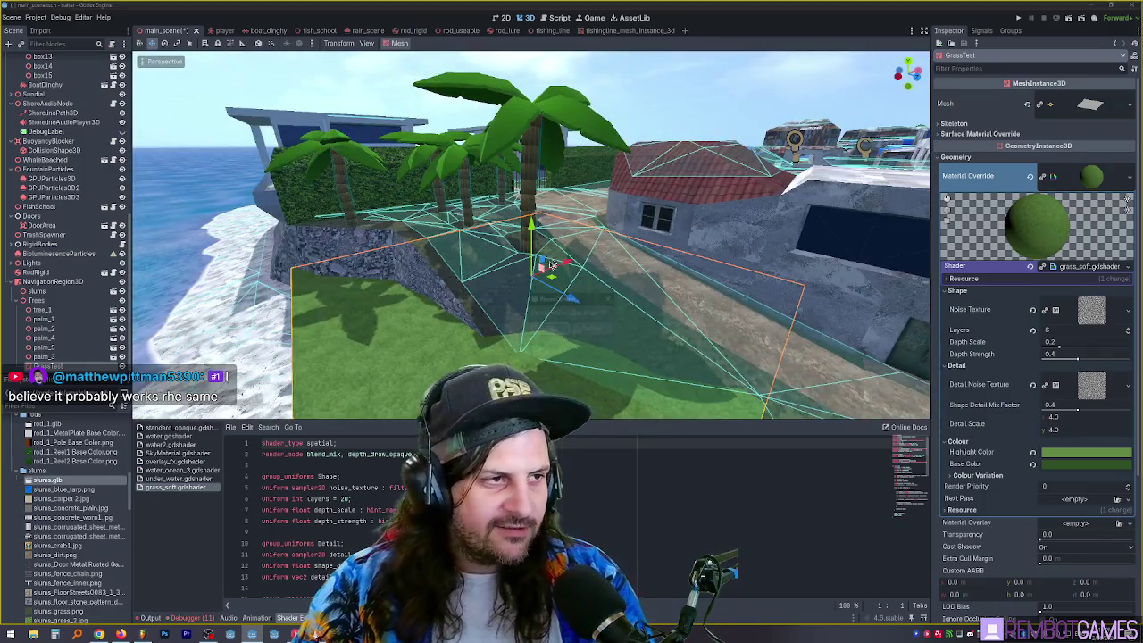
- Delete the GrassTest node and confirm its removal
key("Delete")
key("Return")
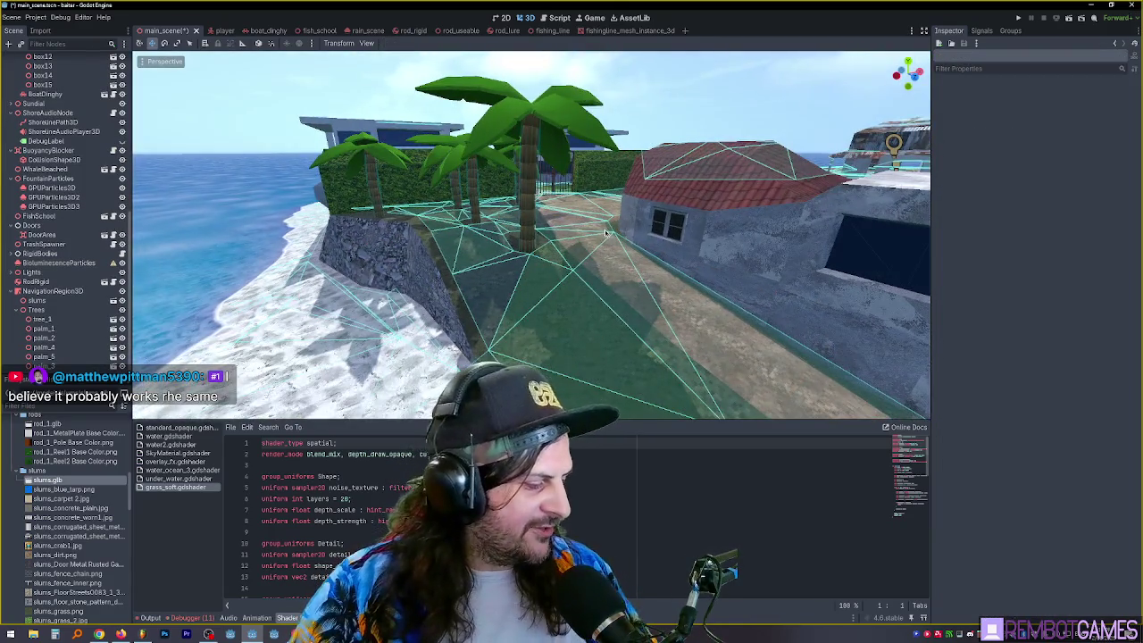
left_click_drag(603, 234, 547, 232)
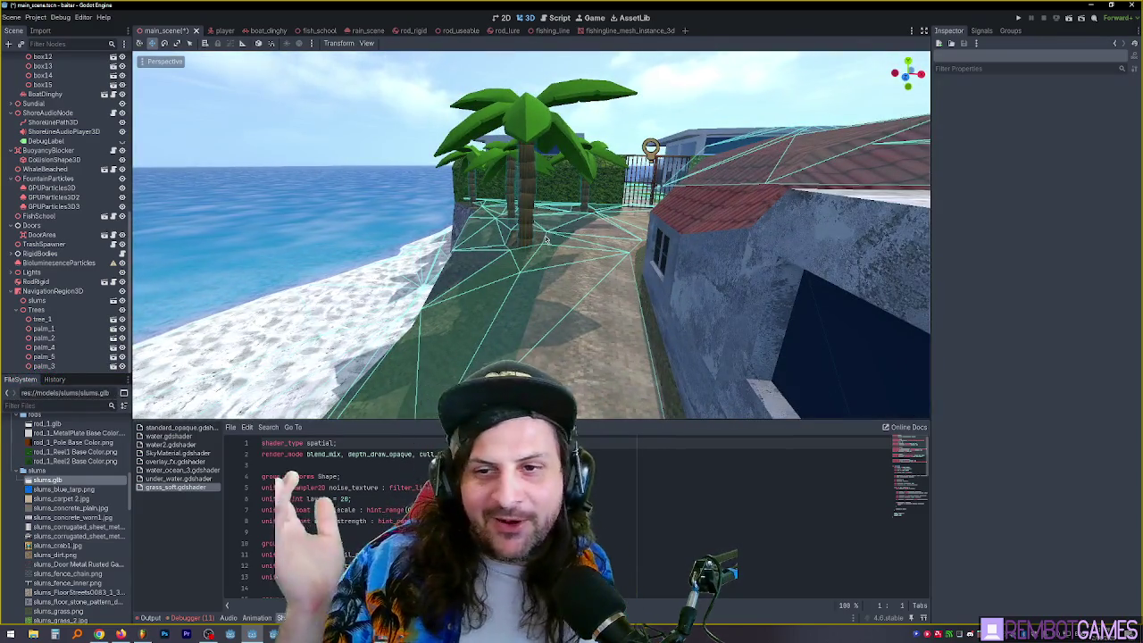
mouse_move(582, 206)
left_mouse_down()
mouse_move(459, 239)
mouse_move(549, 244)
mouse_move(549, 230)
left_mouse_up()
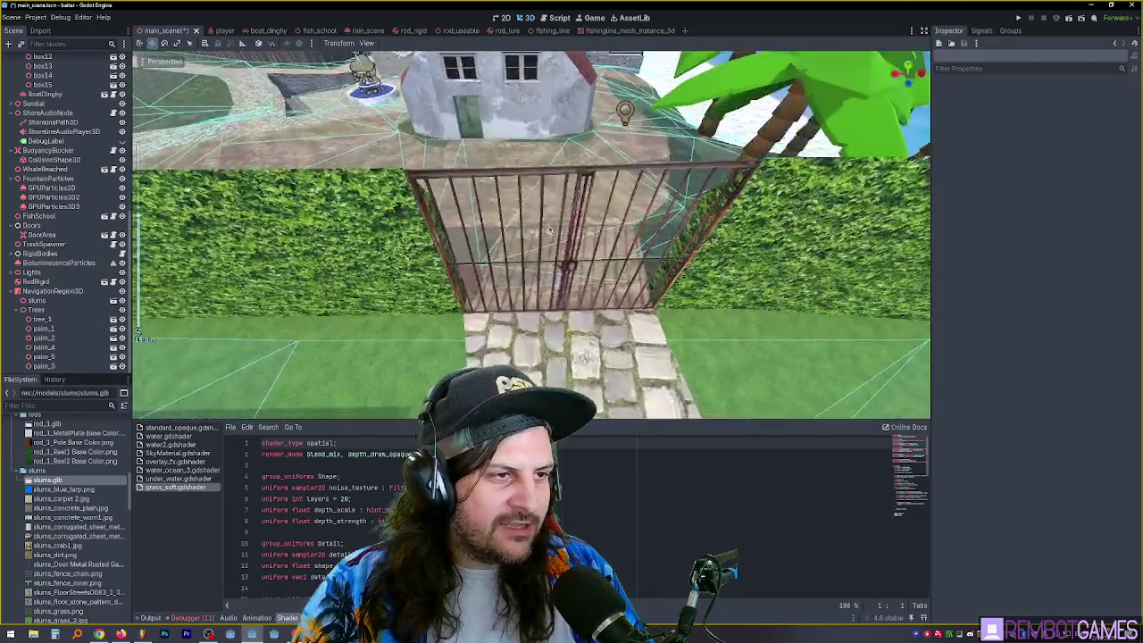
mouse_move(527, 275)
left_mouse_down()
mouse_move(484, 189)
mouse_move(547, 233)
mouse_move(548, 266)
left_mouse_up()
mouse_move(560, 333)
left_mouse_down()
mouse_move(561, 206)
mouse_move(585, 215)
mouse_move(639, 185)
mouse_move(645, 153)
mouse_move(705, 130)
mouse_move(602, 197)
left_mouse_up()
mouse_move(624, 235)
left_mouse_down()
mouse_move(535, 272)
mouse_move(558, 298)
mouse_move(591, 179)
mouse_move(591, 266)
mouse_move(575, 189)
mouse_move(555, 234)
mouse_move(561, 263)
mouse_move(556, 191)
left_mouse_up()
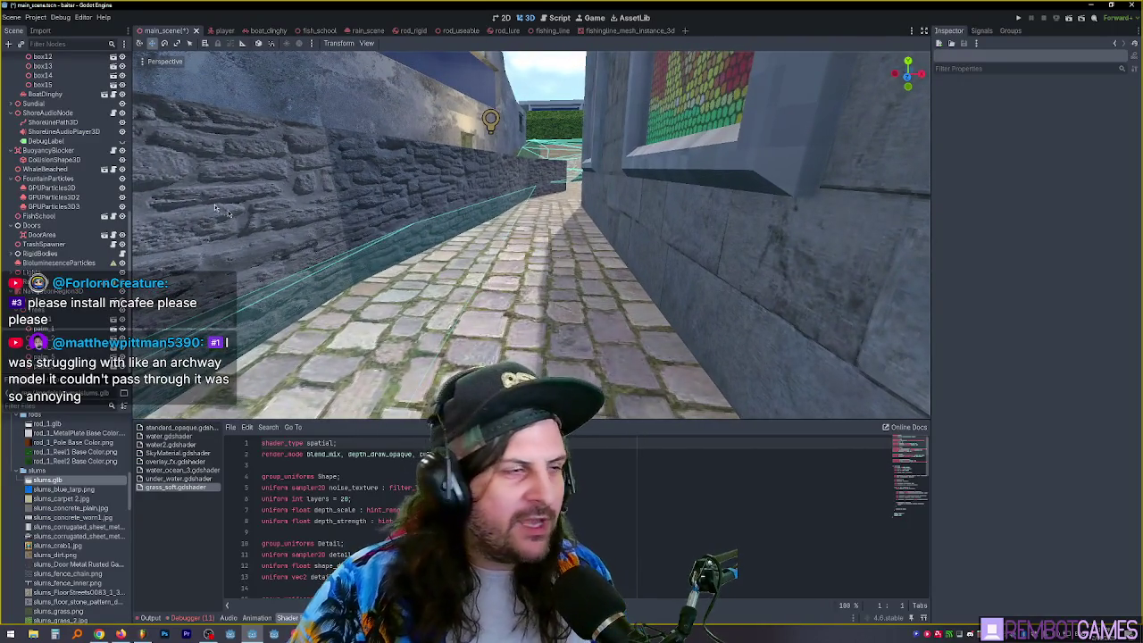
scroll(50, 159, "up", 10)
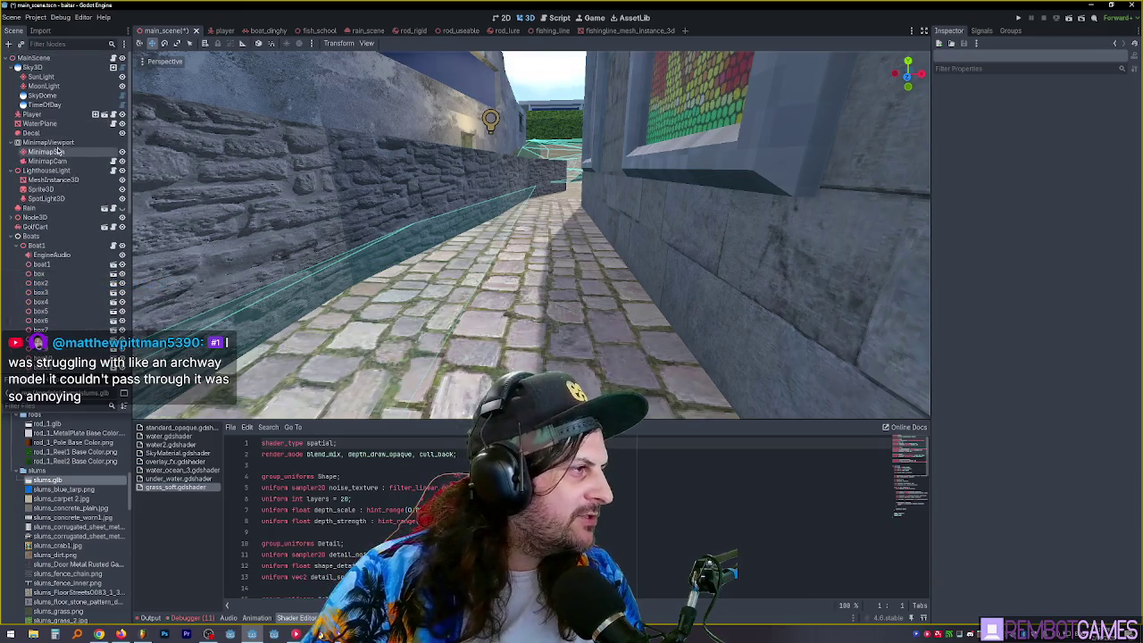
- Show NavigationRegion3D's agent settings: Height 1.5, Radius 0.5, Max Climb 0.25, Max Slope 45
scroll(56, 255, "down", 10)
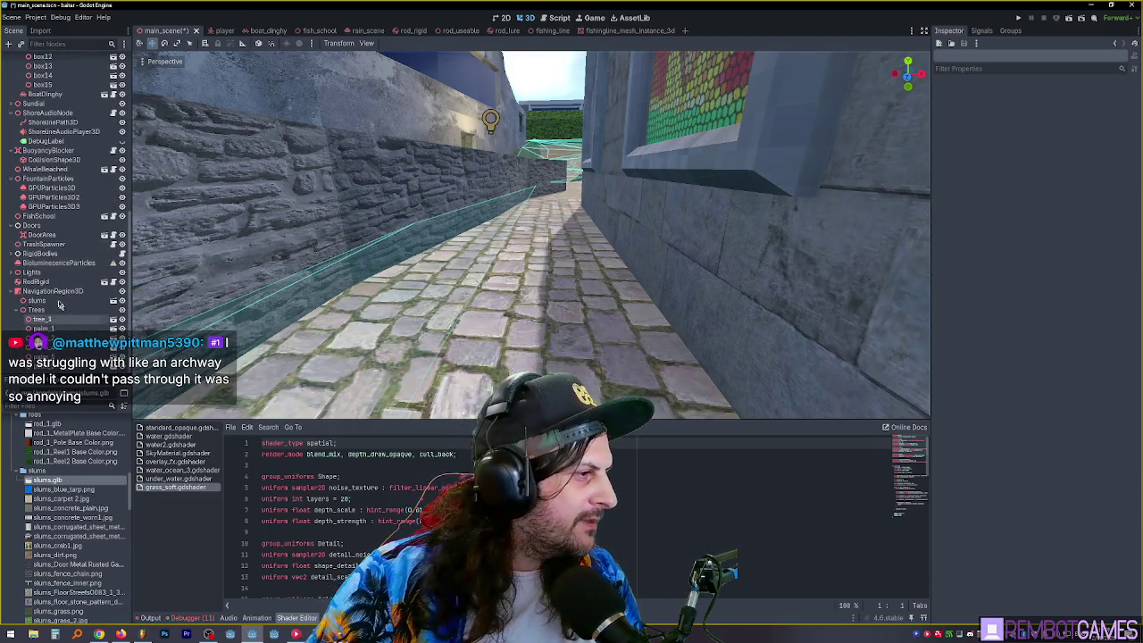
left_click(55, 292)
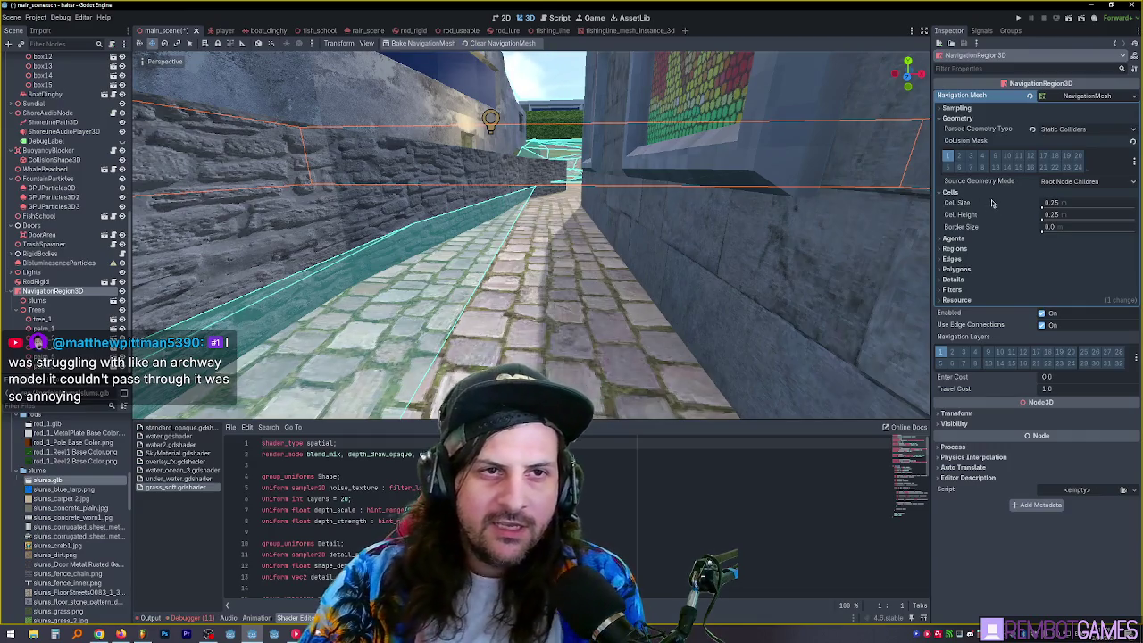
left_click(953, 238)
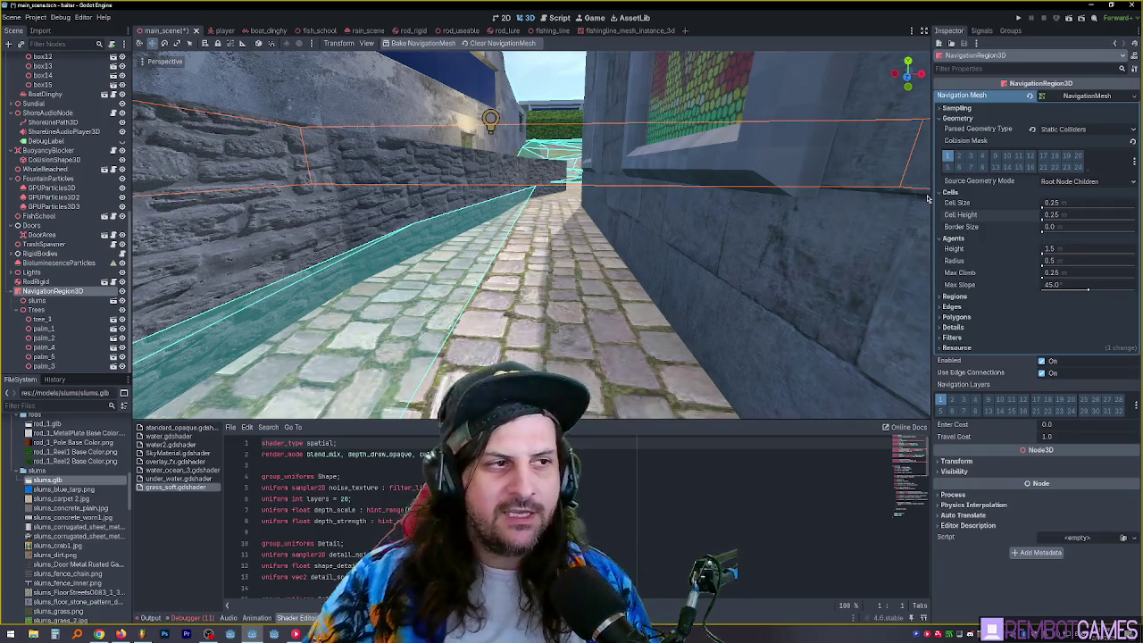
- Search the Create New Node dialog for 'navli'
left_click_drag(778, 137, 554, 331)
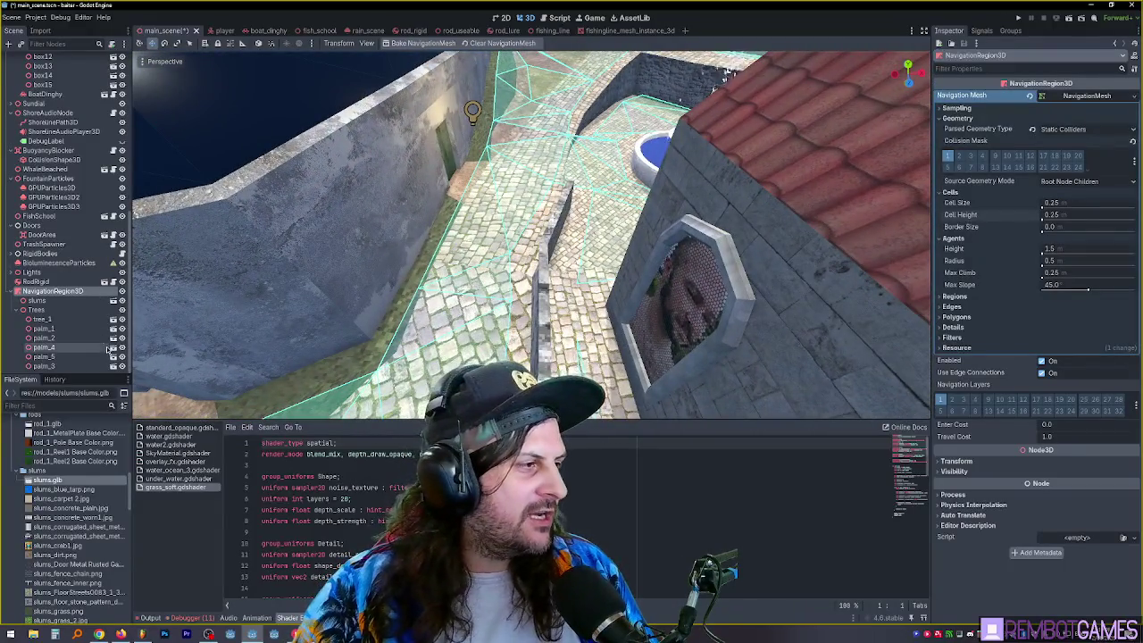
key("ctrl+a")
type("navli")
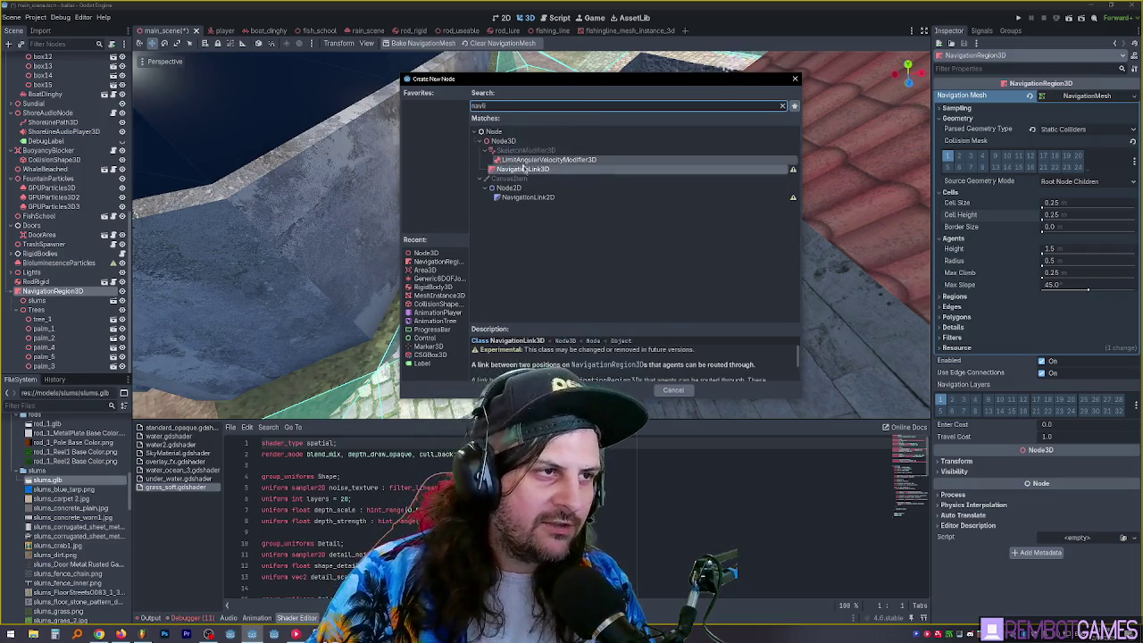
- Add a NavigationLink3D under NavigationRegion3D and bring it into view
key("Return")
key("f")
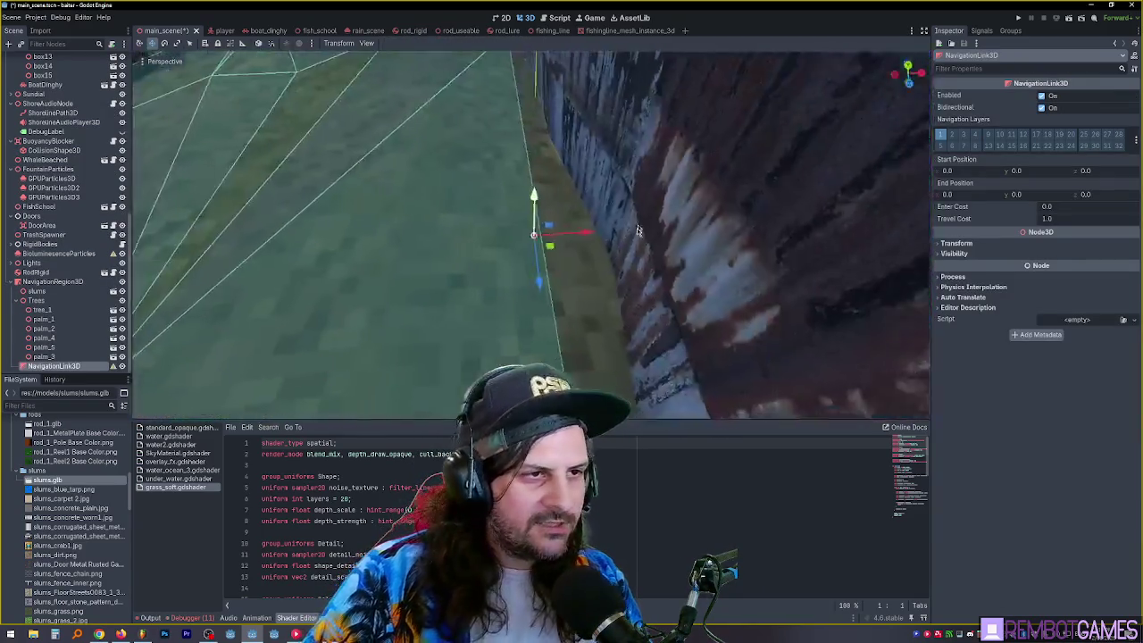
scroll(570, 260, "down", 15)
left_click_drag(570, 259, 418, 166)
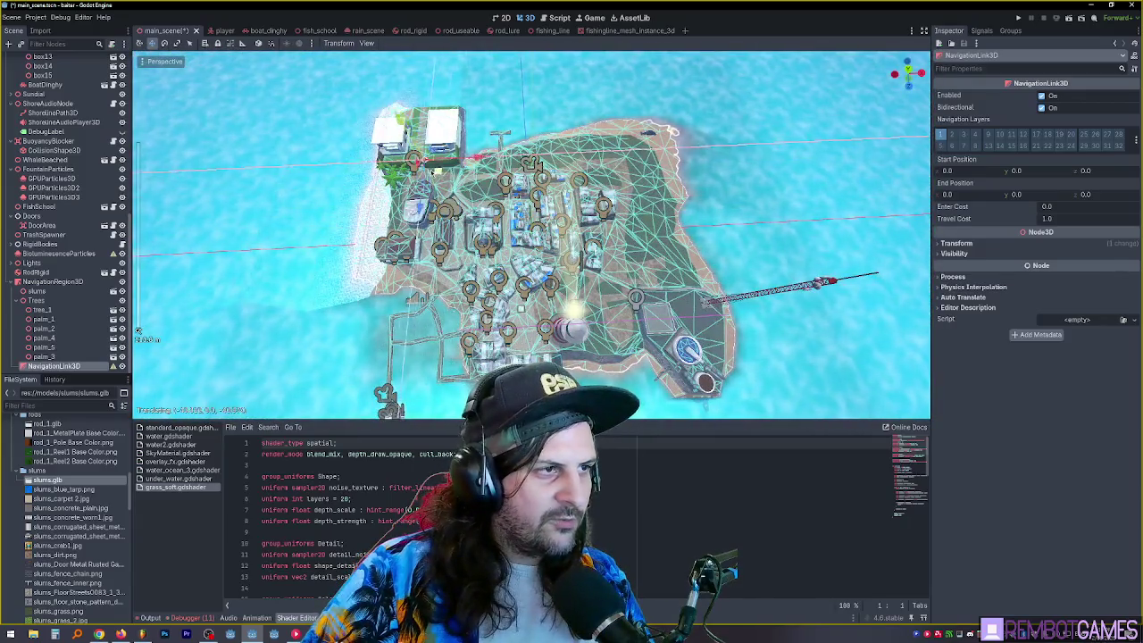
key("f")
scroll(594, 273, "up", 10)
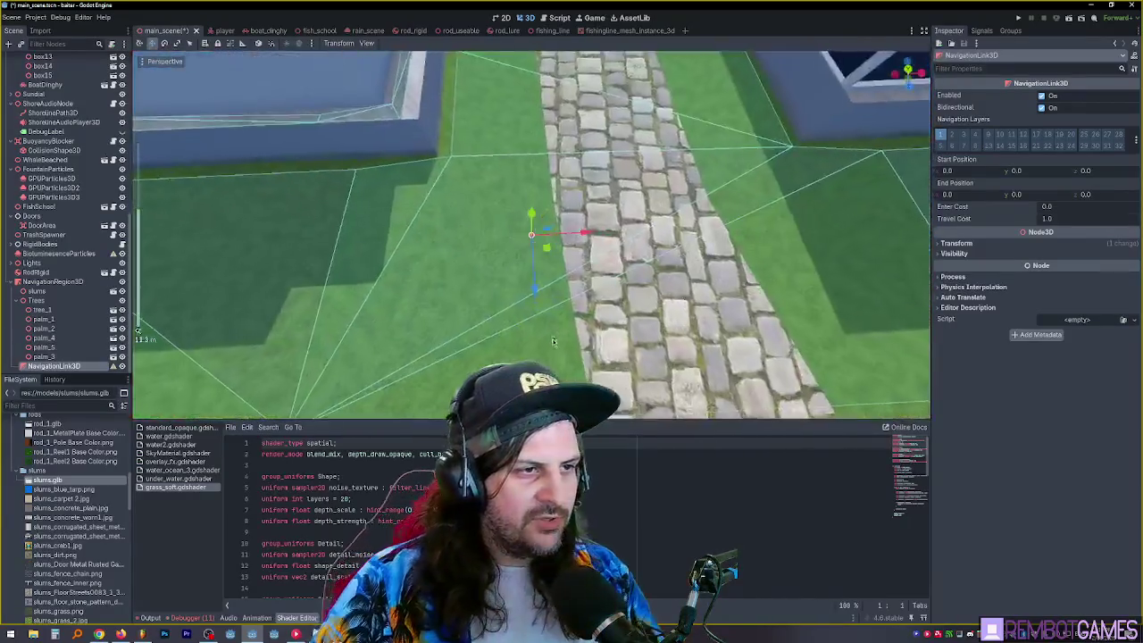
scroll(594, 273, "down", 5)
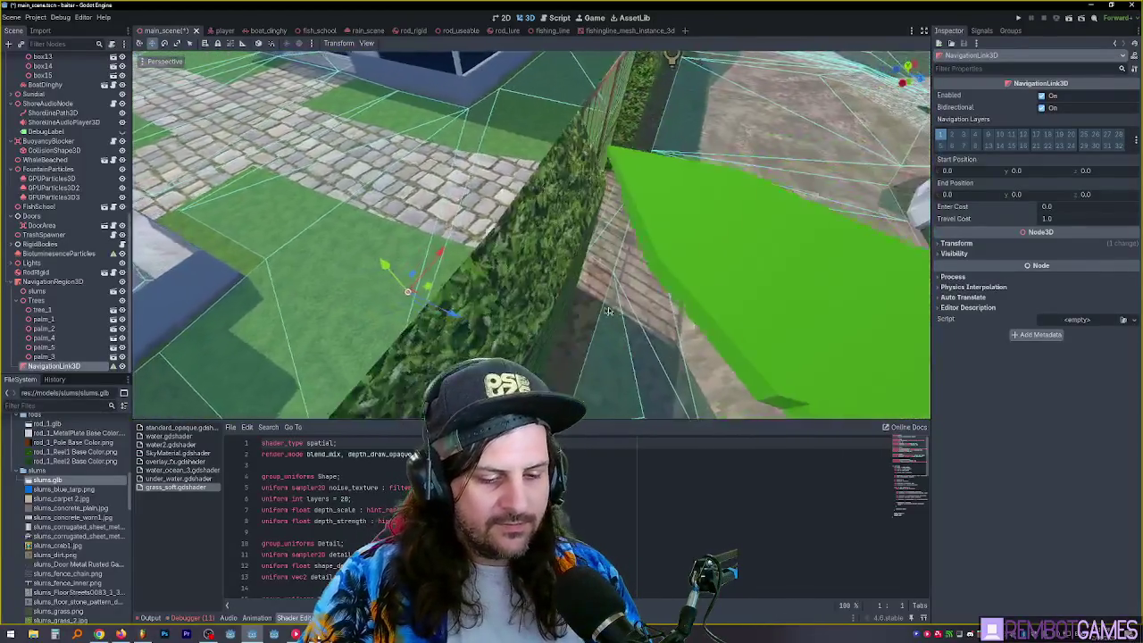
- Move the navigation link onto the pavement beside the iron gate and adjust its height
key("g")
left_click(626, 262)
key("f")
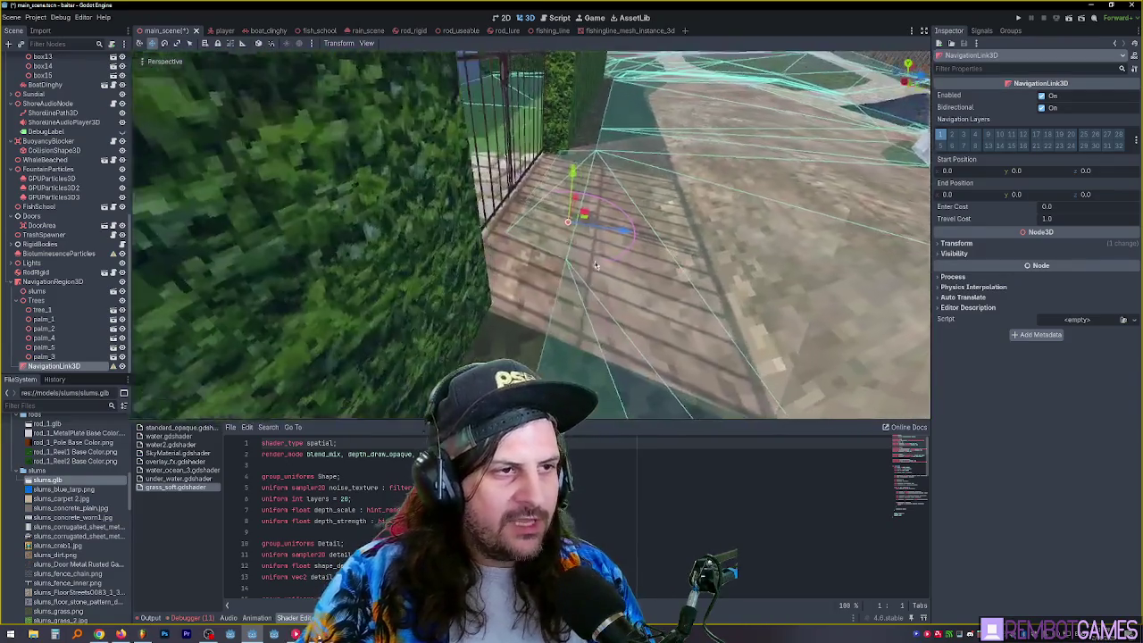
key("g")
key("y")
left_click(572, 138)
- Shift the link's end point so its End Position Y is -0.77
scroll(478, 195, "up", 2)
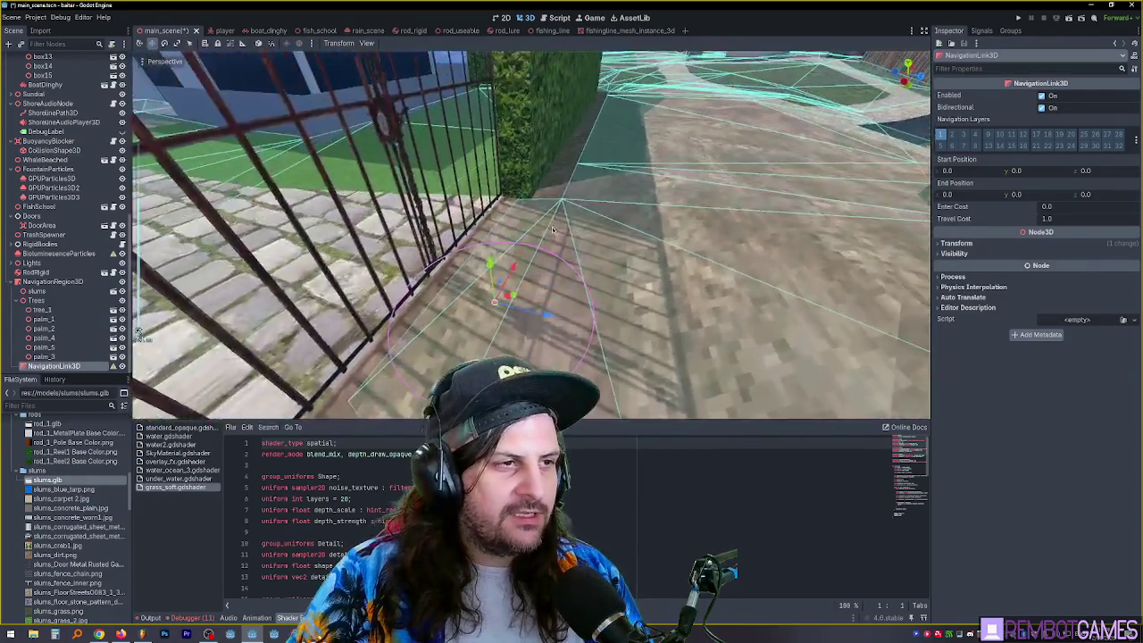
scroll(478, 195, "up", 3)
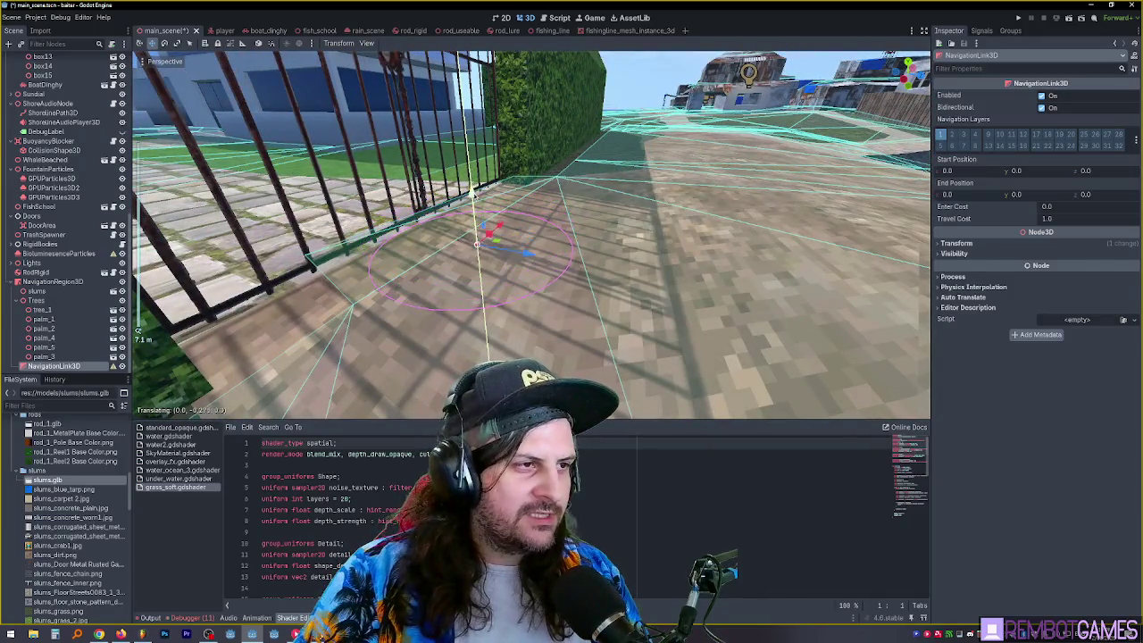
scroll(509, 216, "up", 2)
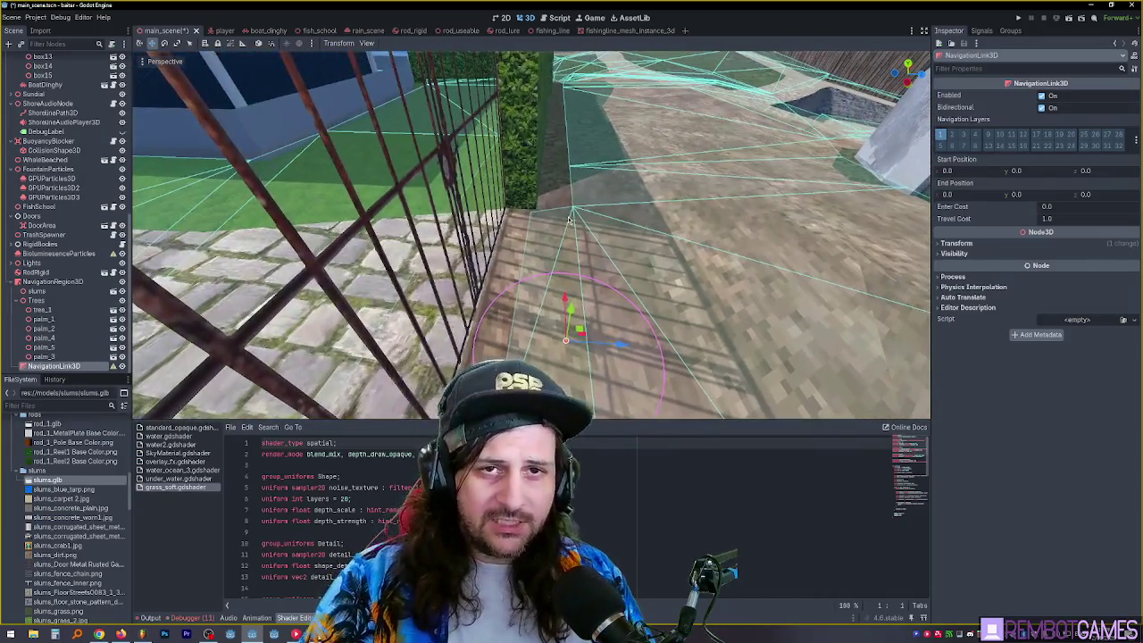
scroll(576, 223, "up", 1)
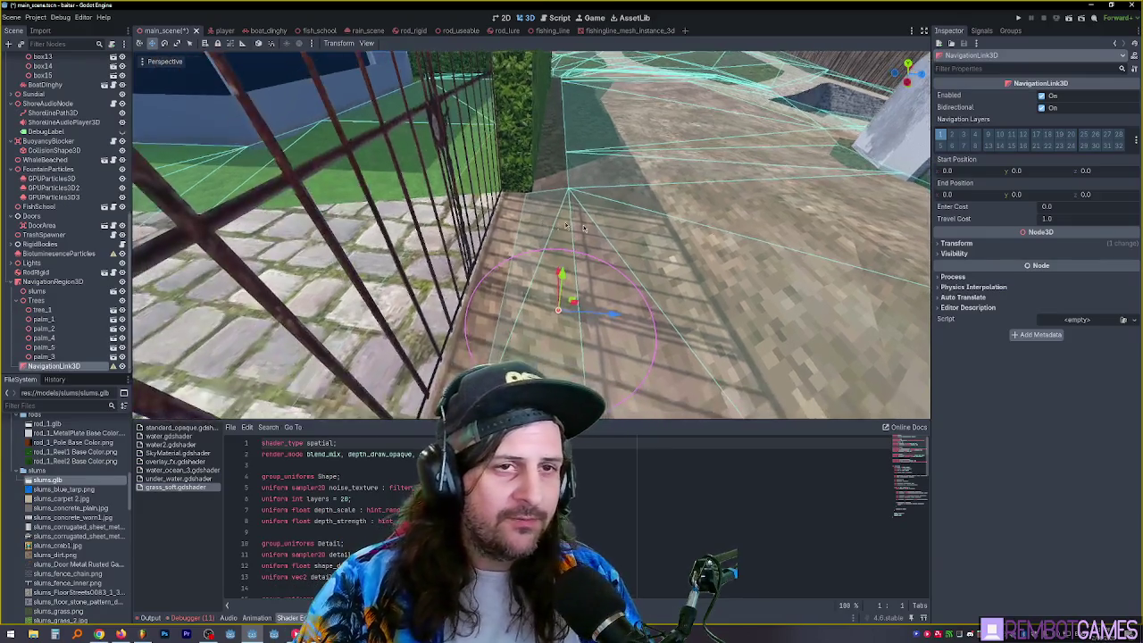
left_click_drag(977, 200, 960, 200)
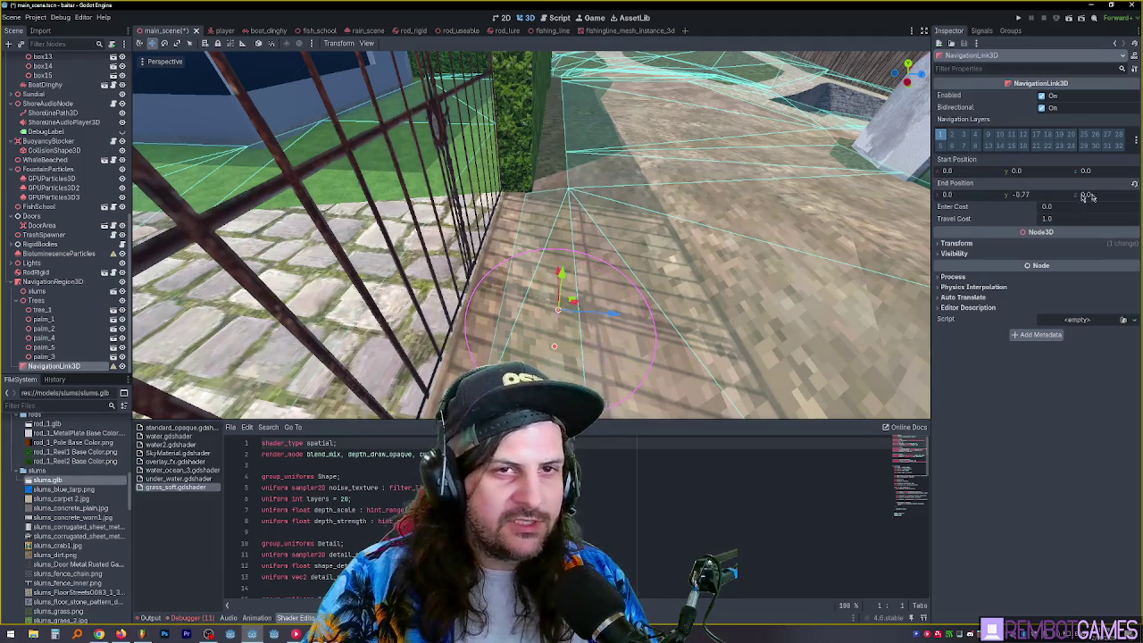
- Set the link's End Position Z to -2.445 through the gate and toggle Enabled off and back on
left_click_drag(1091, 194, 1071, 194)
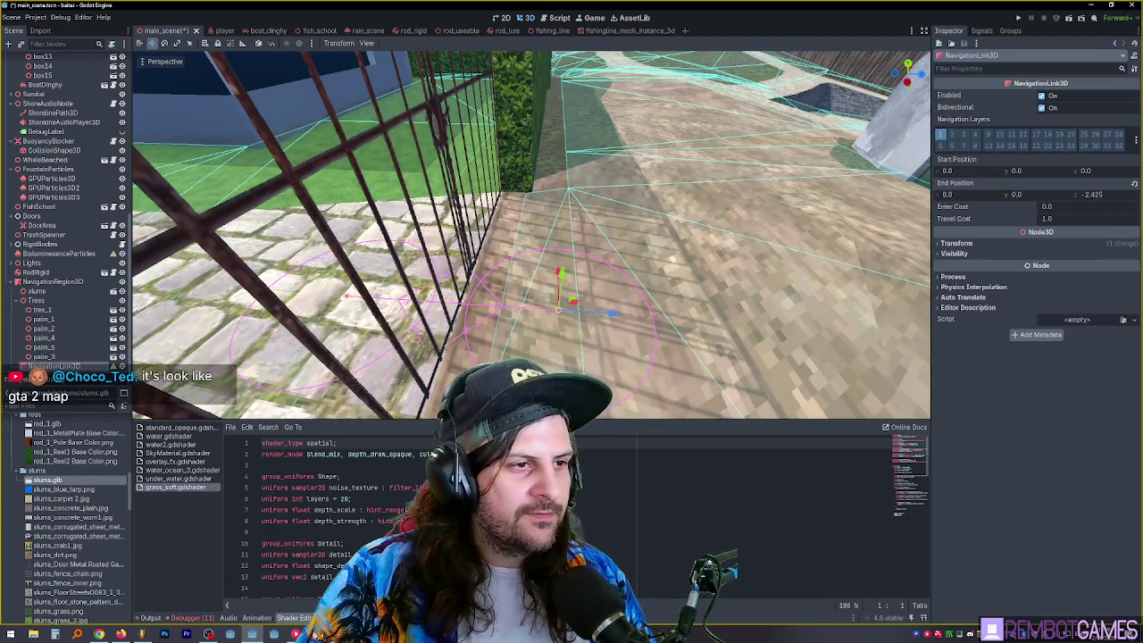
mouse_move(753, 278)
left_mouse_down()
mouse_move(803, 239)
mouse_move(773, 254)
mouse_move(790, 259)
mouse_move(742, 331)
mouse_move(541, 316)
mouse_move(467, 194)
mouse_move(585, 230)
mouse_move(650, 297)
mouse_move(739, 332)
mouse_move(663, 292)
mouse_move(678, 340)
left_mouse_up()
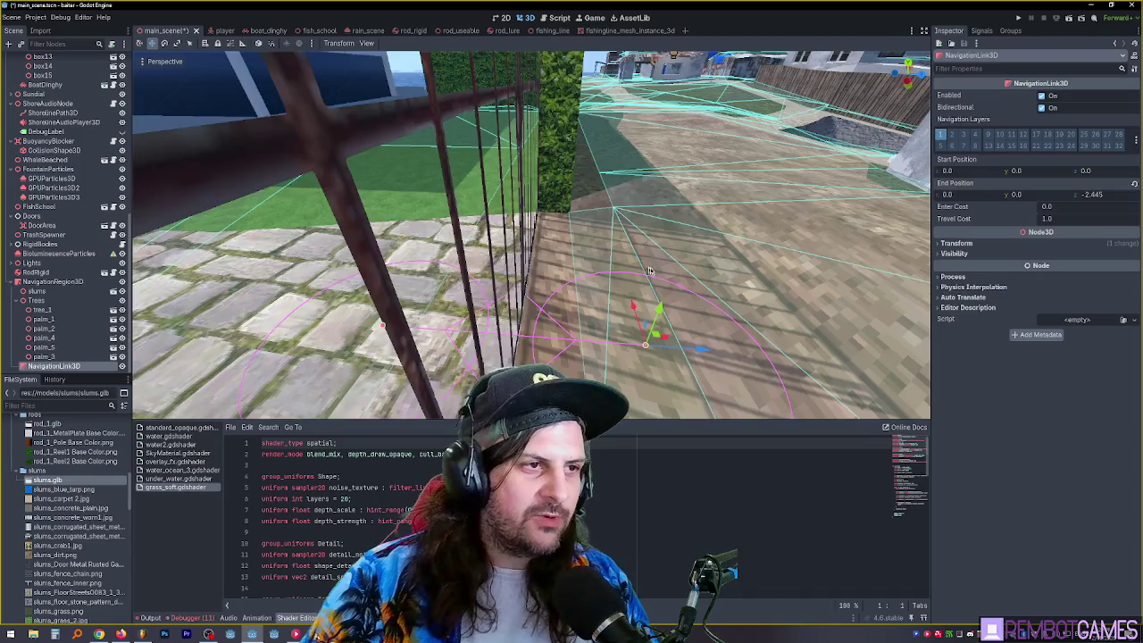
mouse_move(650, 270)
left_mouse_down()
mouse_move(594, 275)
mouse_move(618, 289)
mouse_move(603, 249)
mouse_move(983, 155)
left_mouse_up()
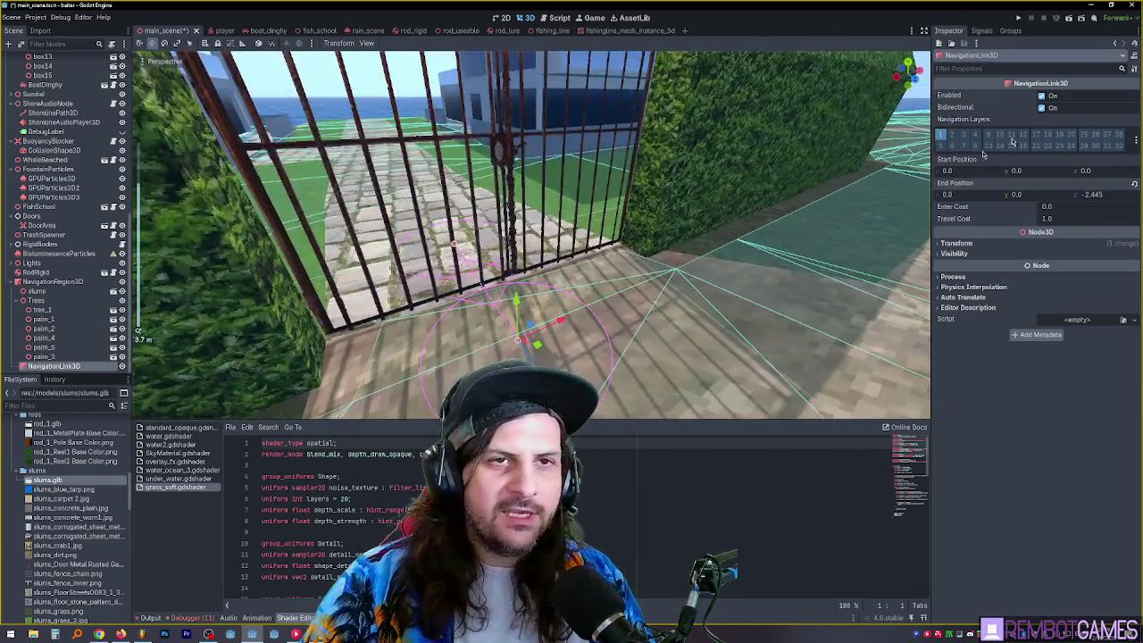
left_click(1042, 97)
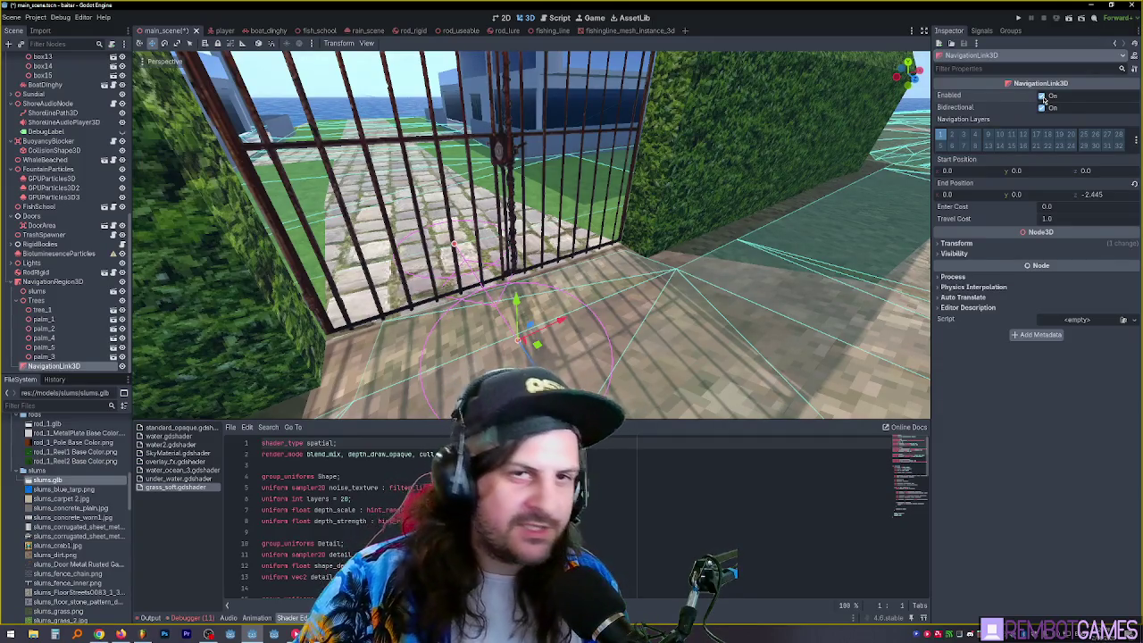
left_click(1041, 96)
left_click_drag(630, 234, 622, 208)
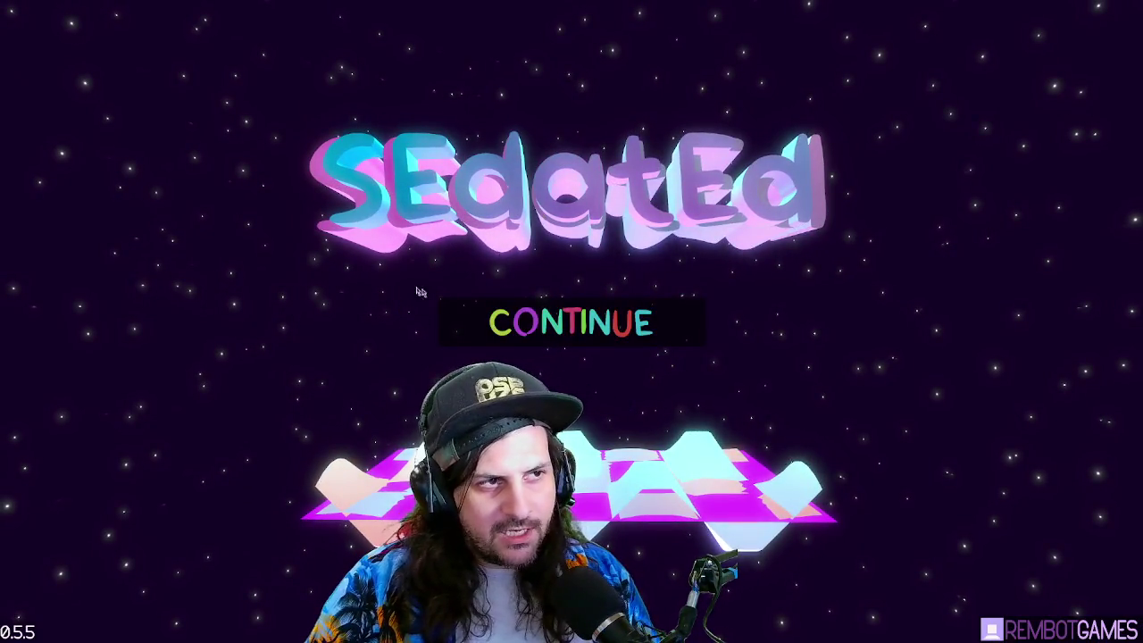
- Start the game and load levels 2-2 then 2-3 from the level select grid
key("Return")
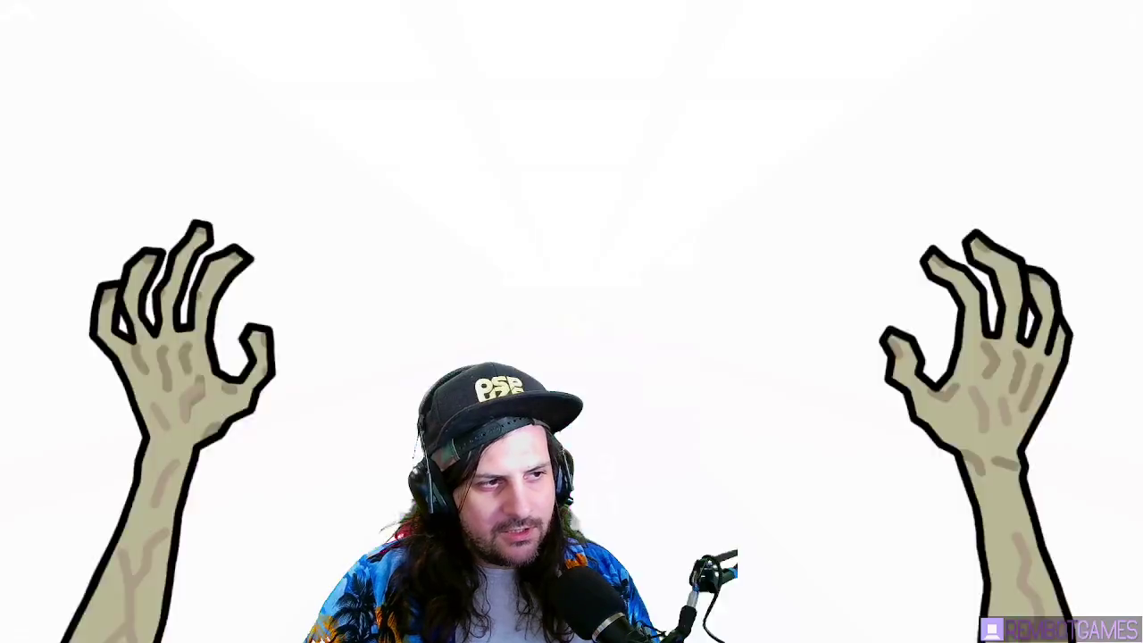
key("Escape")
left_click(539, 275)
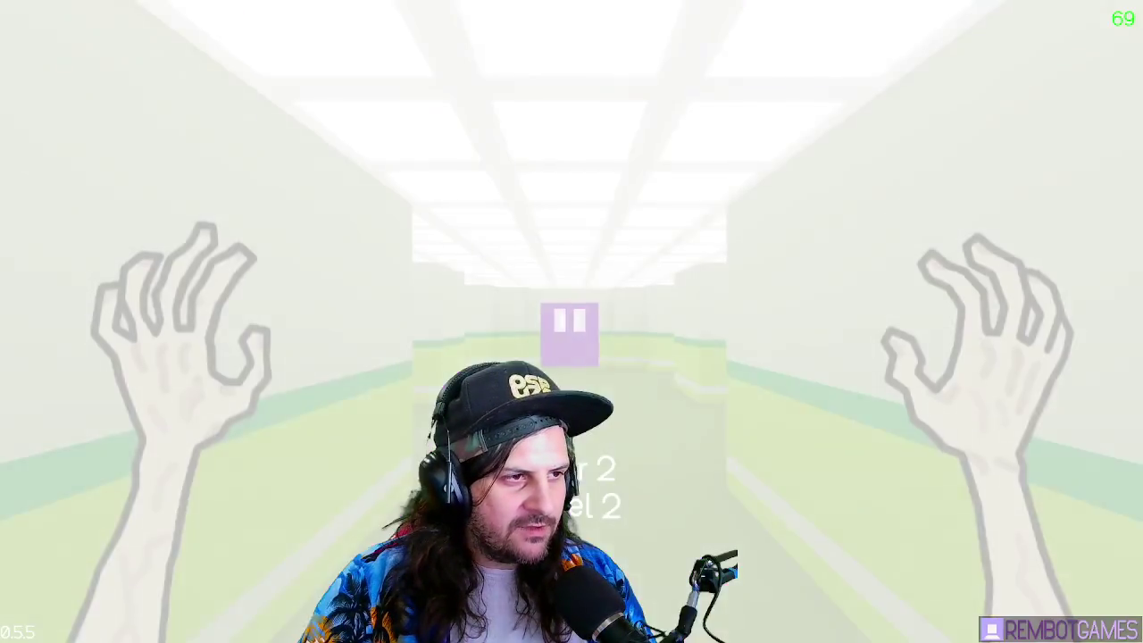
key("Escape")
left_click(571, 272)
key("Escape")
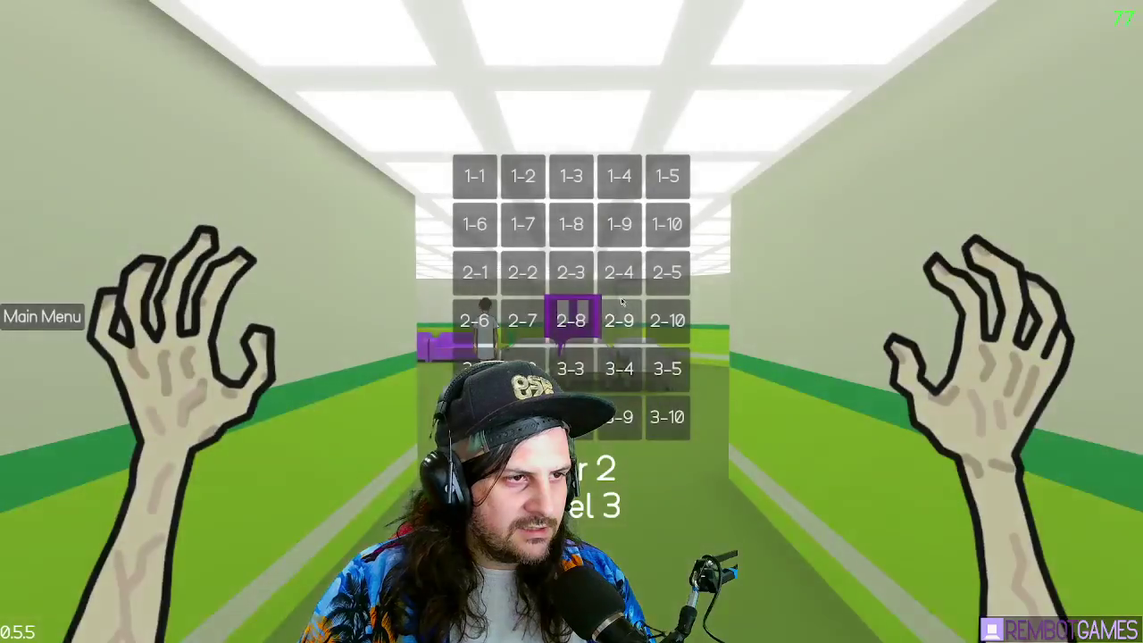
left_click(572, 318)
- Walk through the ward to the locked purple door, then down the hallway
key("w")
key("w")
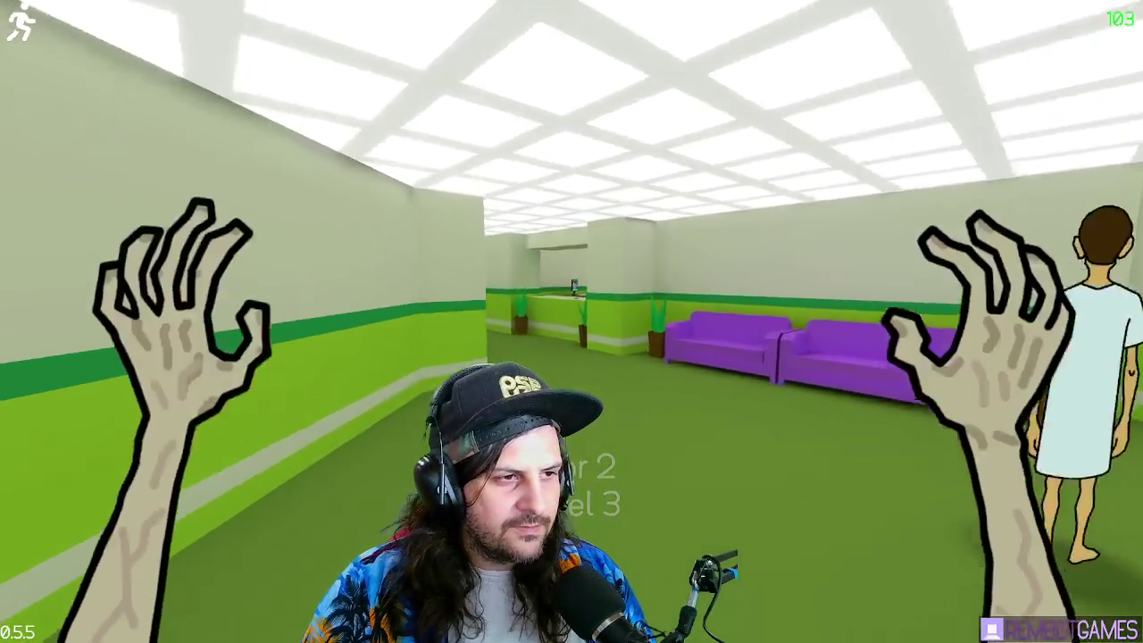
key("w")
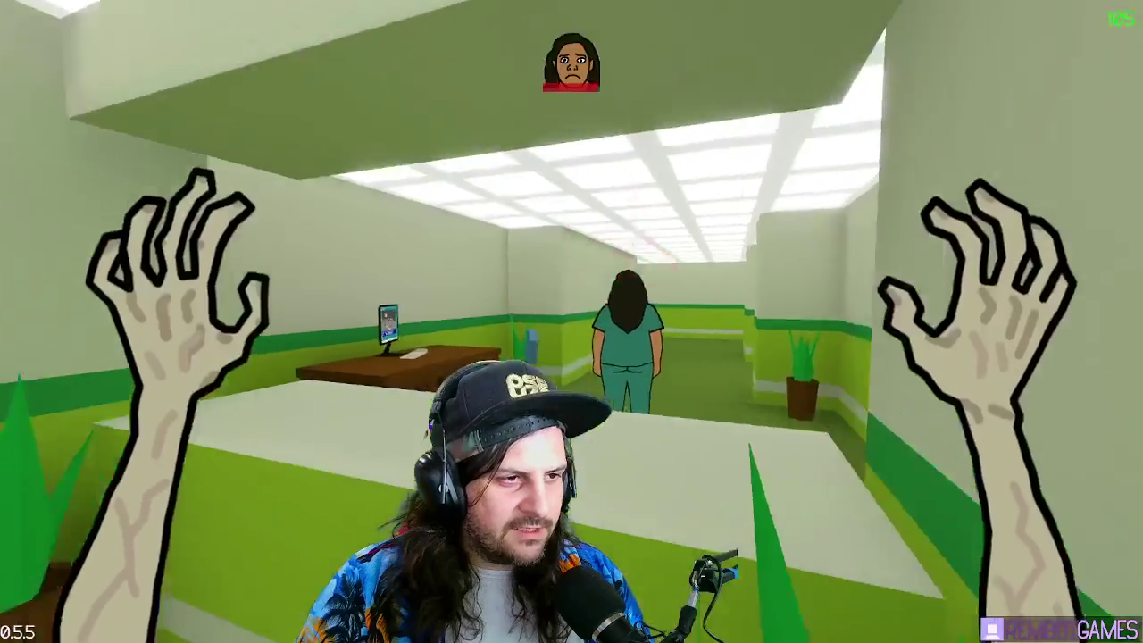
key("w")
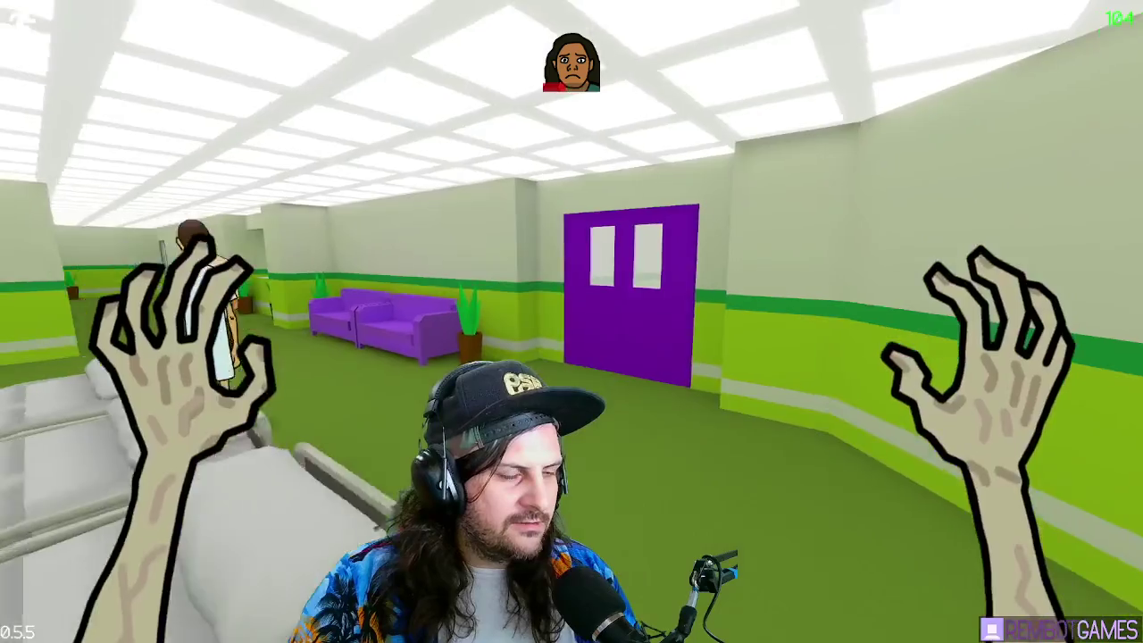
key("w")
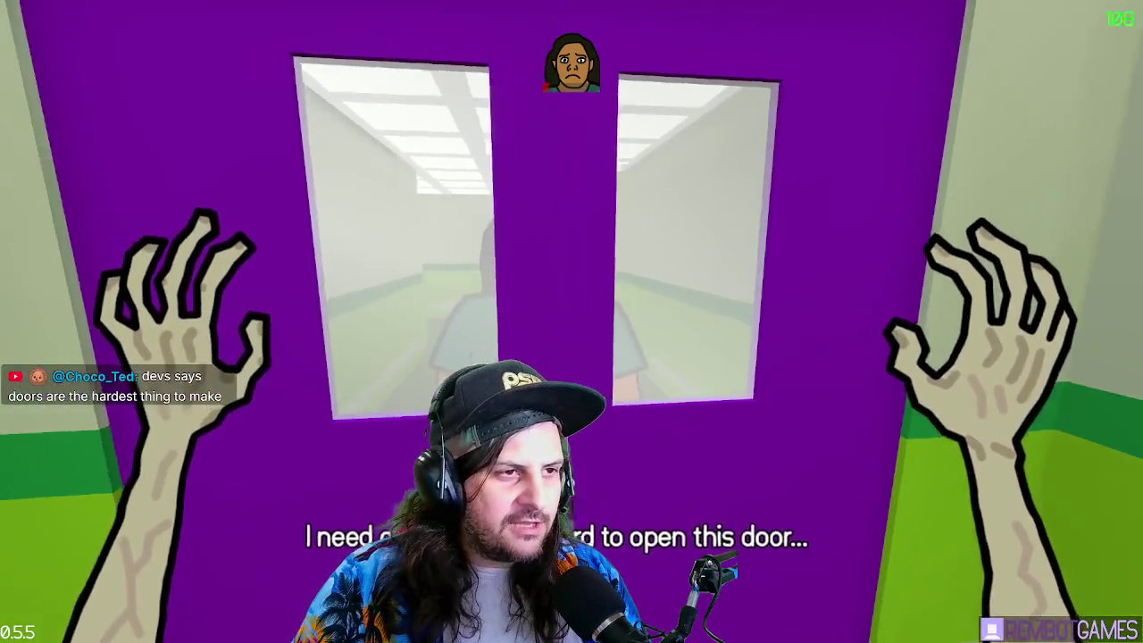
key("w")
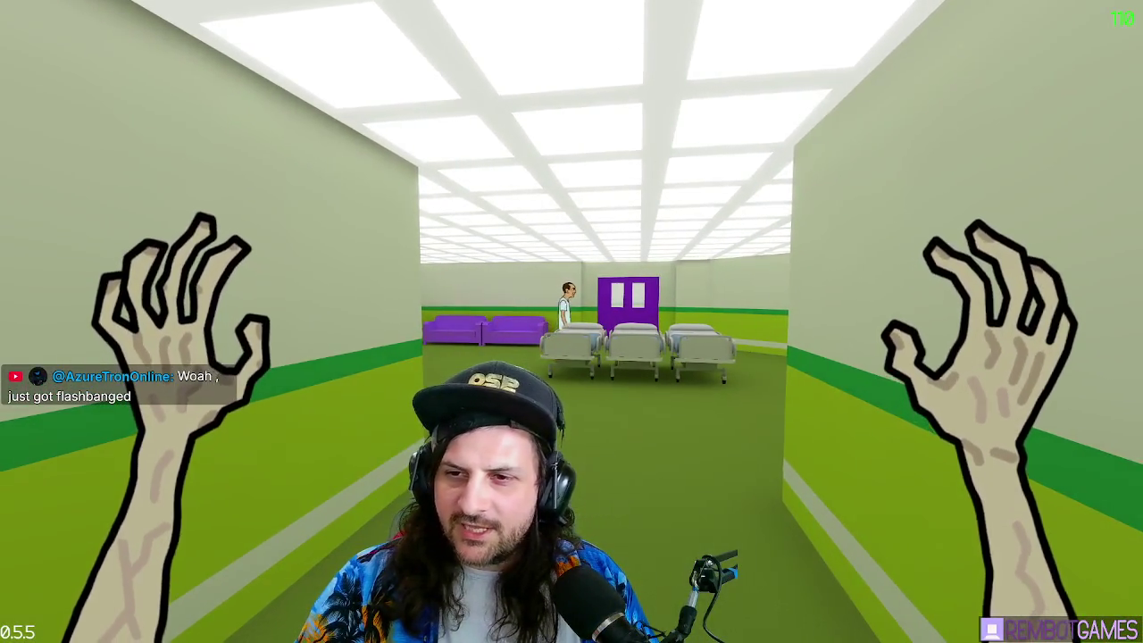
key("w")
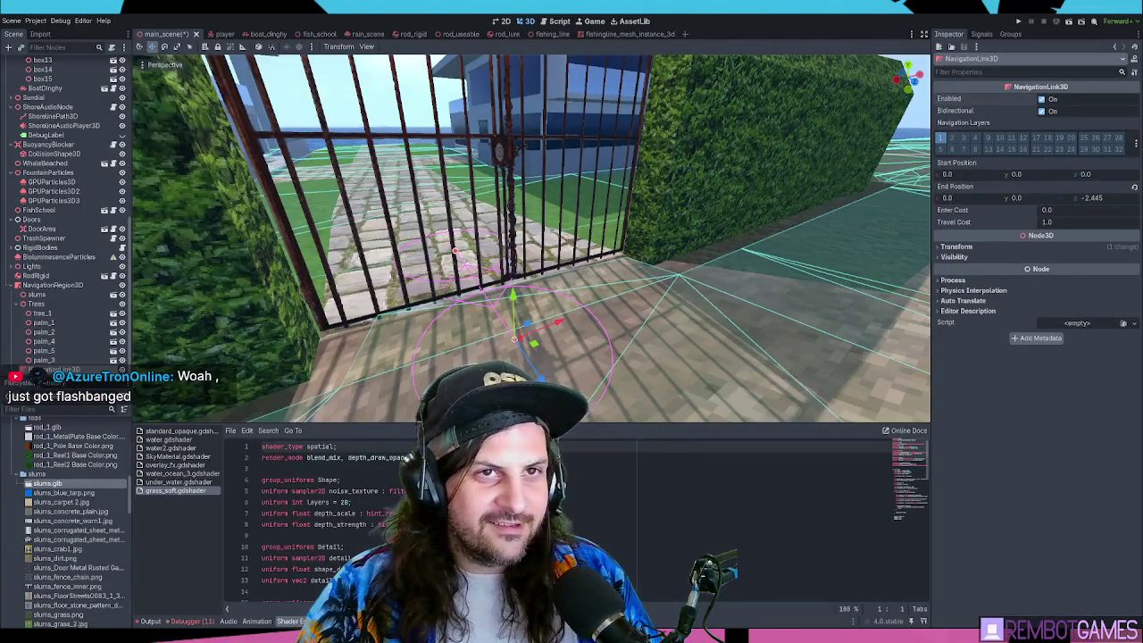
- Deselect the gate's NavigationLink3D and save main_scene
key("s")
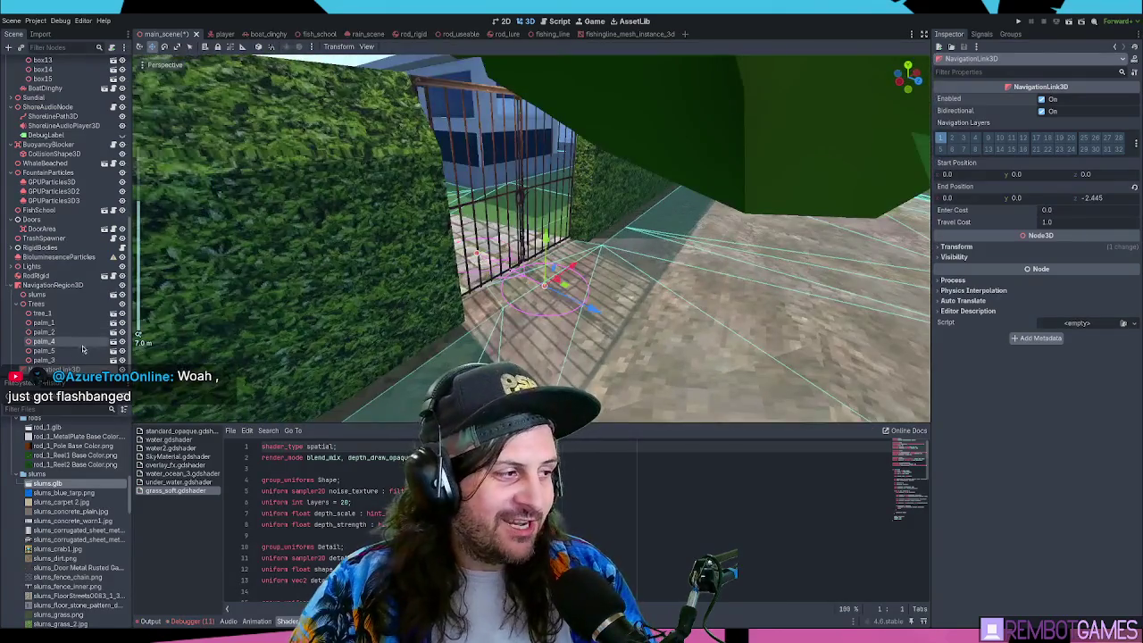
left_click(50, 370)
left_click(408, 328)
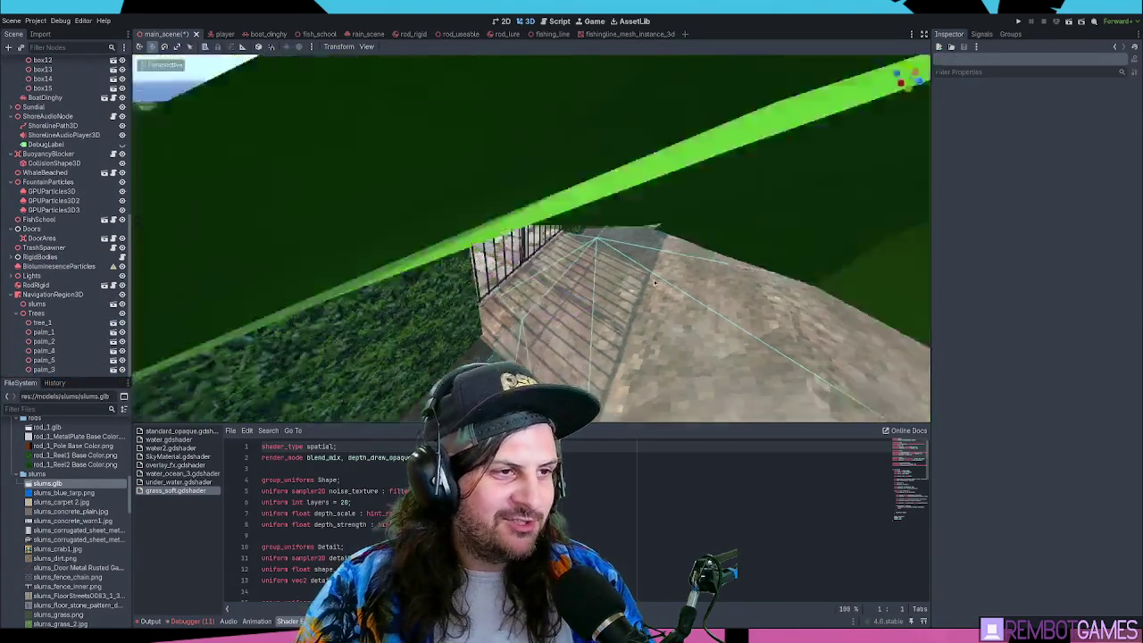
scroll(408, 328, "down", 10)
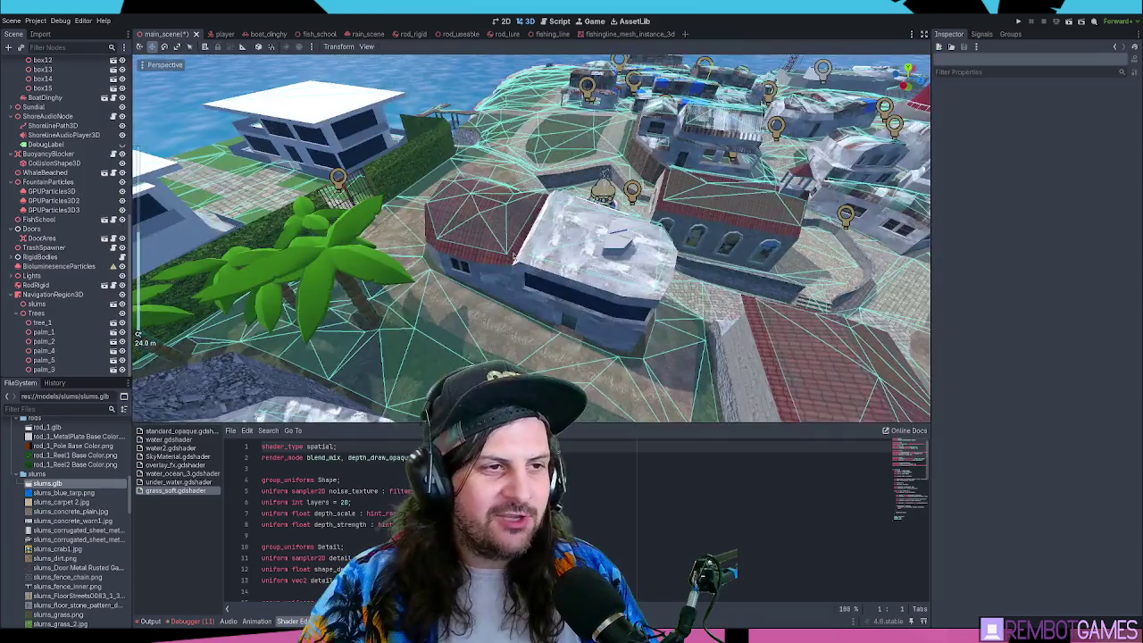
key("ctrl+s")
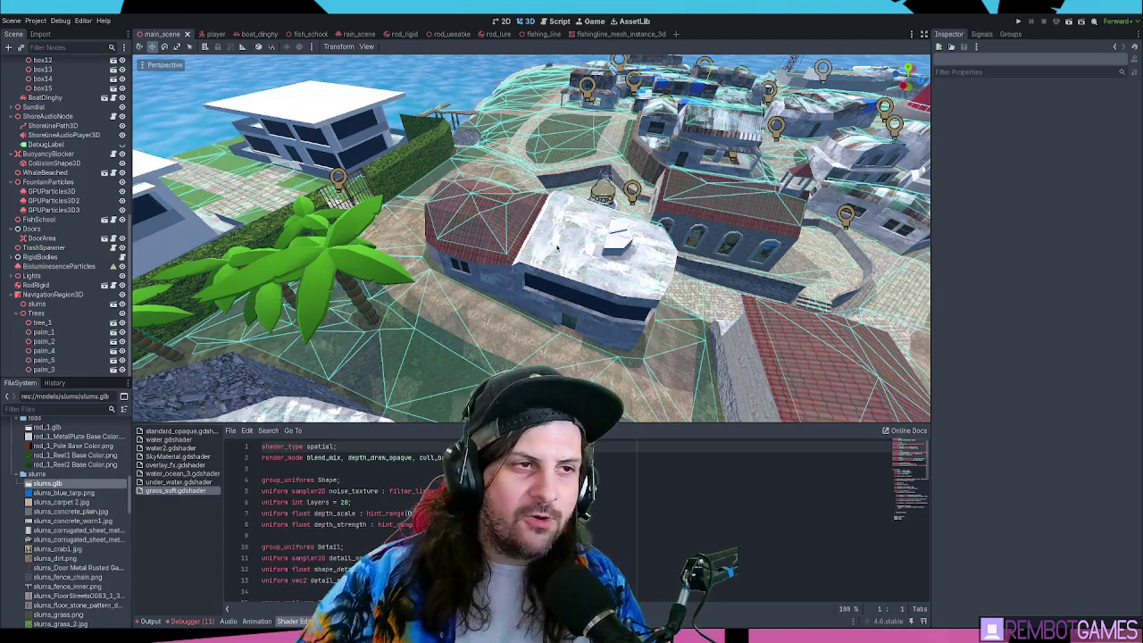
- Lower the view toward the sea and select the MainScene root node
mouse_move(533, 258)
left_mouse_down()
mouse_move(572, 225)
mouse_move(592, 228)
mouse_move(531, 235)
mouse_move(531, 215)
mouse_move(500, 221)
mouse_move(598, 246)
mouse_move(591, 265)
mouse_move(570, 242)
left_mouse_up()
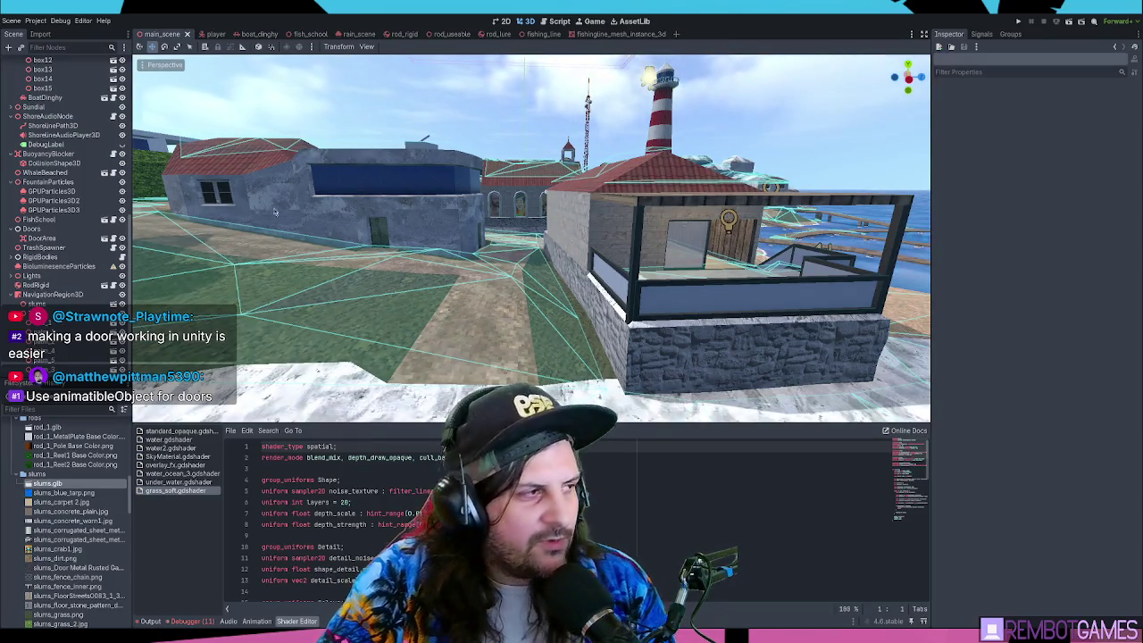
scroll(63, 107, "up", 10)
left_click(63, 64)
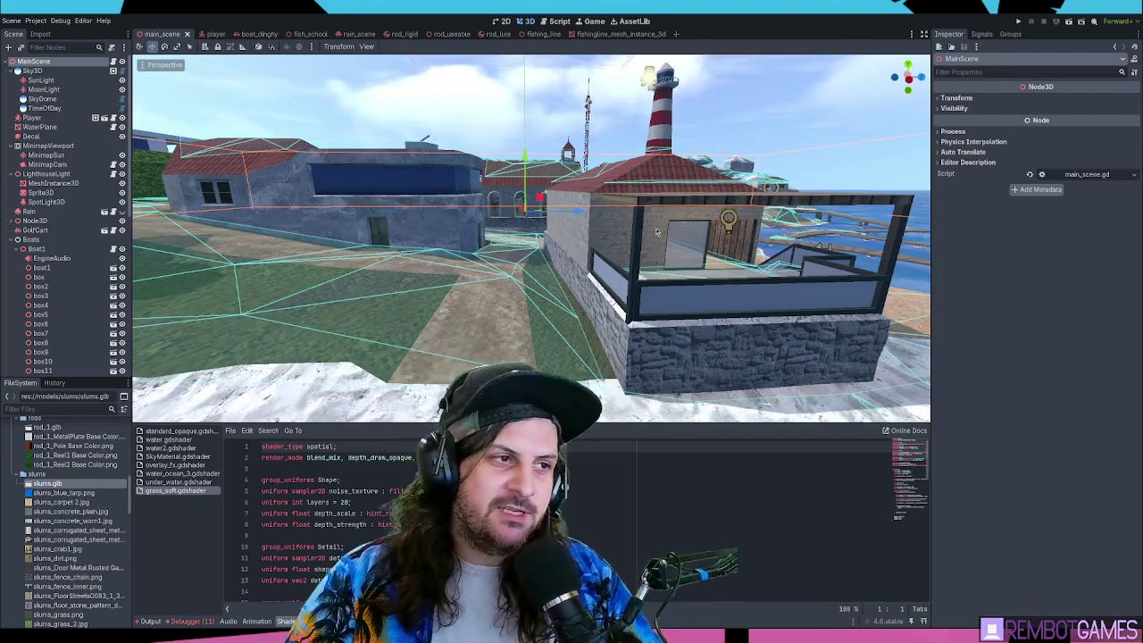
- Orbit around the lighthouse and run the project with F5
mouse_move(657, 232)
left_mouse_down()
mouse_move(521, 259)
mouse_move(531, 253)
left_mouse_up()
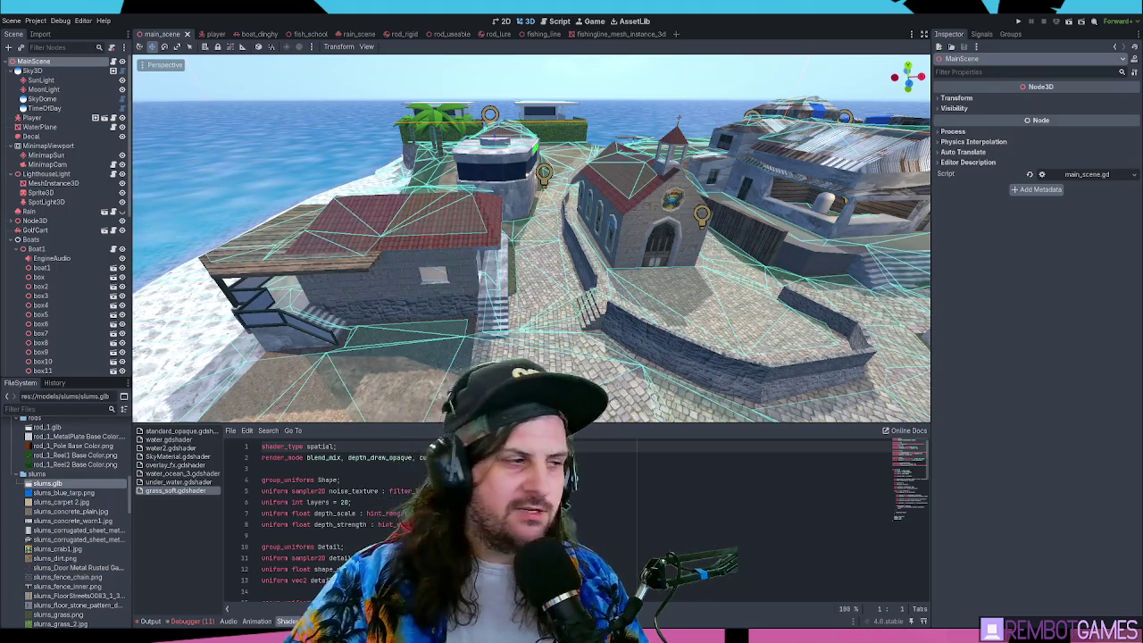
key("F5")
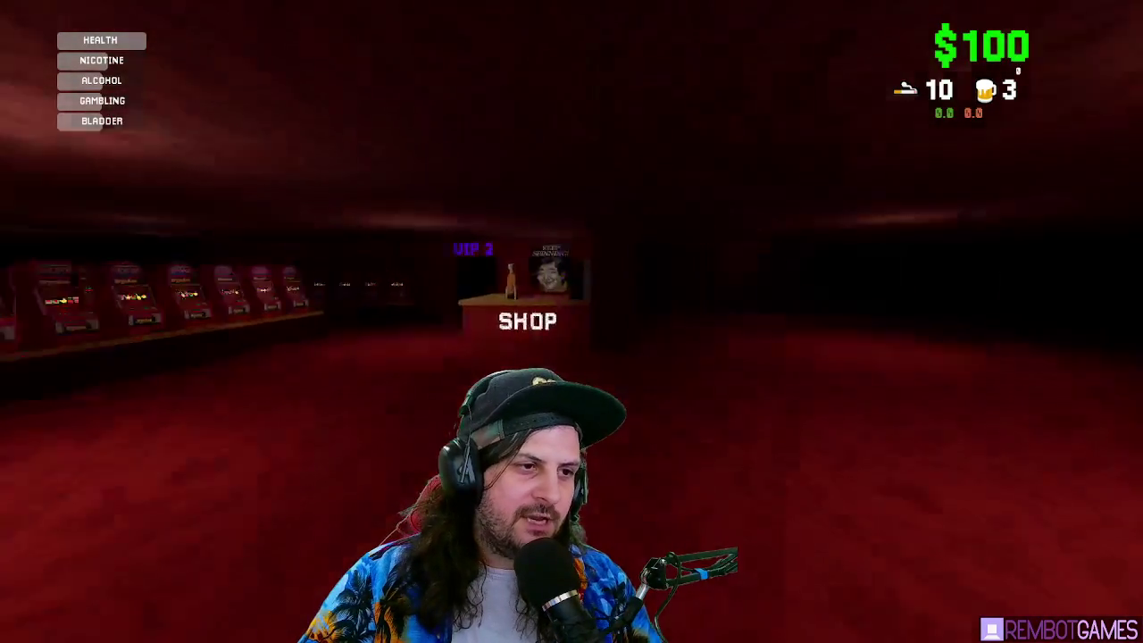
- Walk through the Toilet door, turn around, and return to the closed door
key("w")
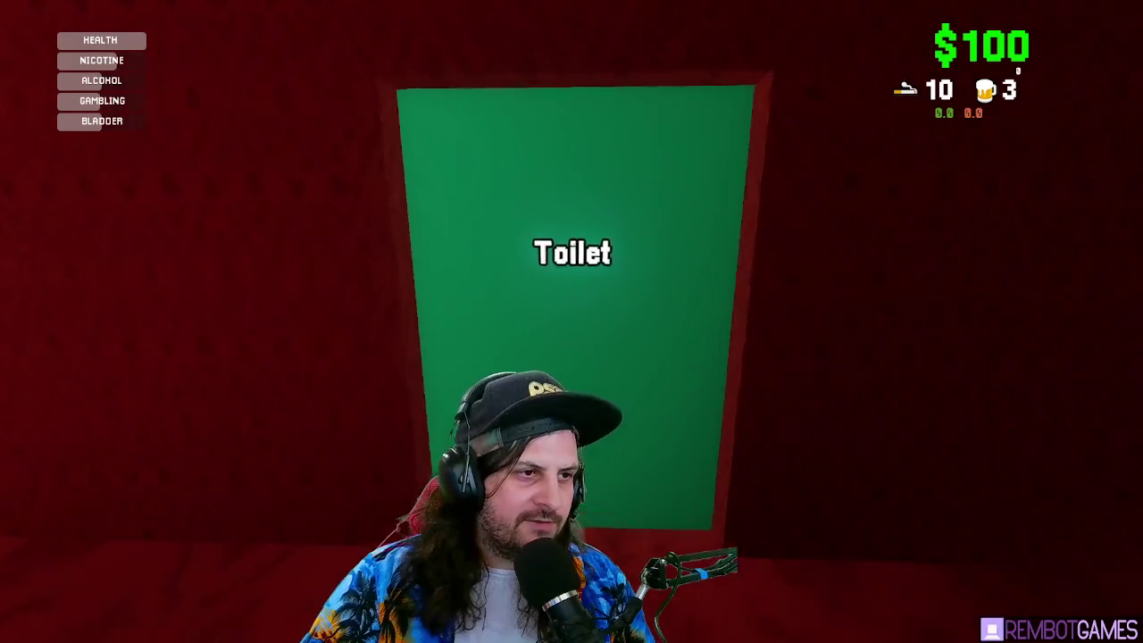
key("s")
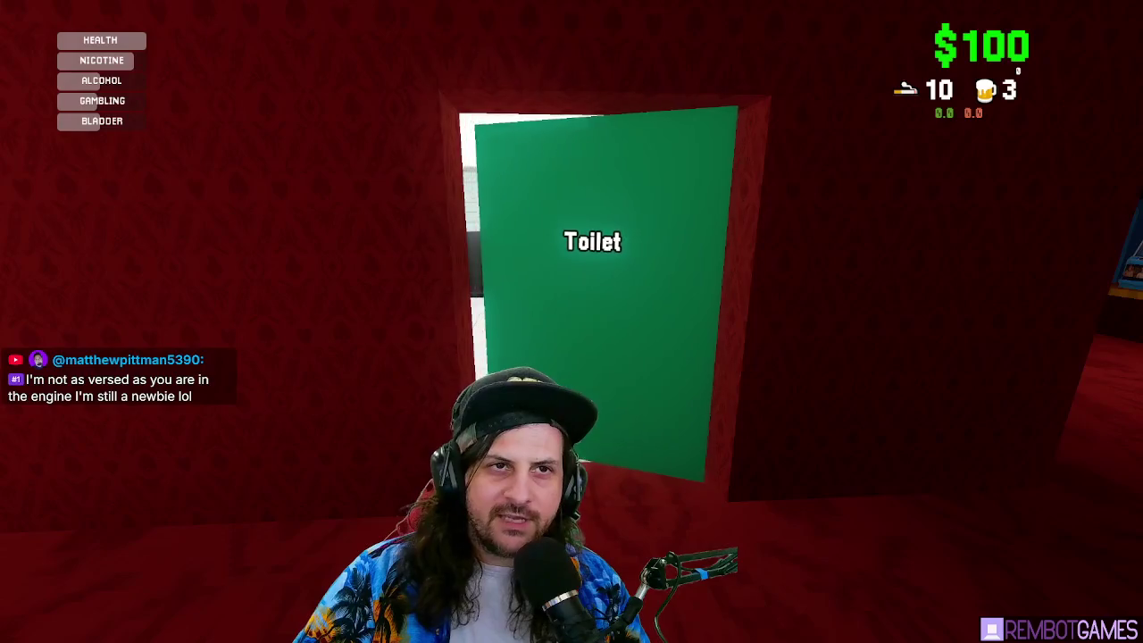
key("w")
key("s")
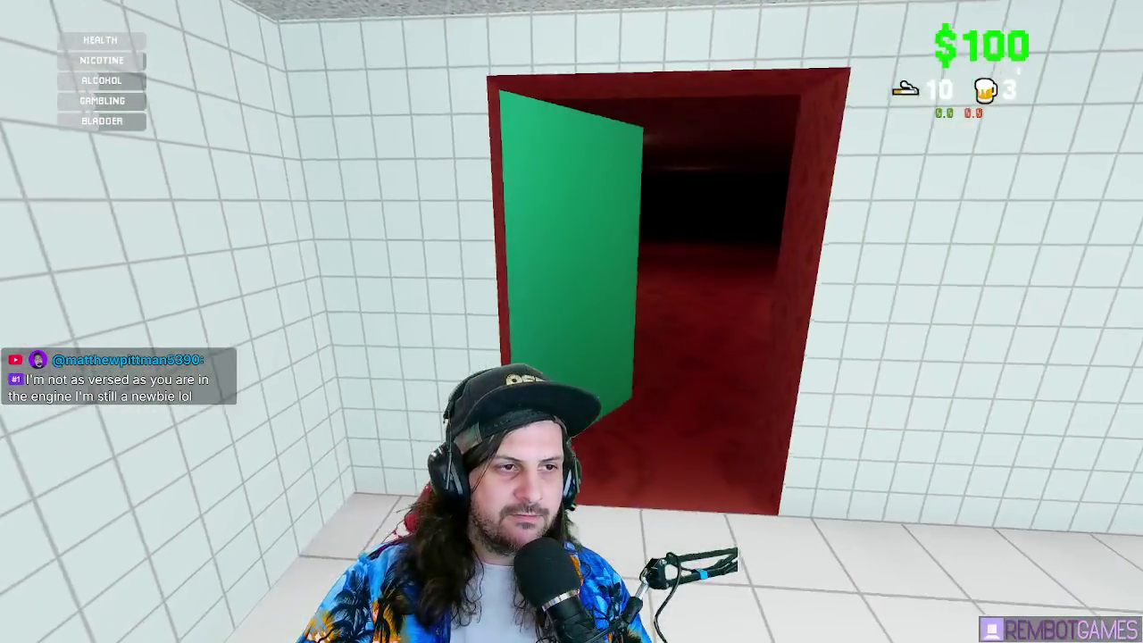
key("w")
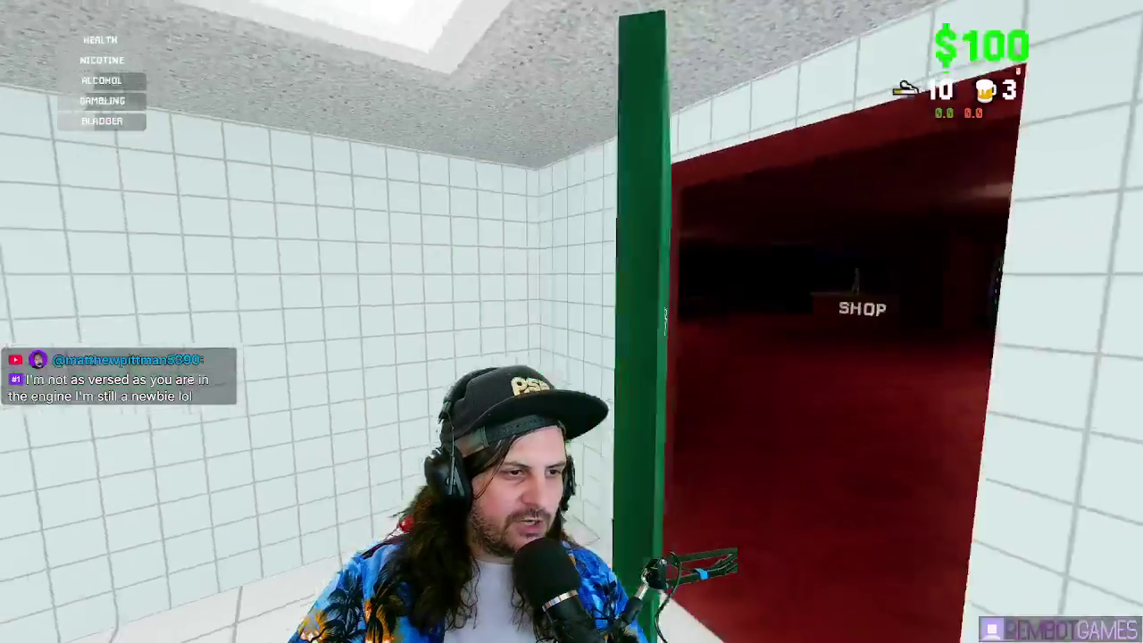
- Smoke a cigarette, spin the slot machine several times for $10, and pick up dropped coins
key("q")
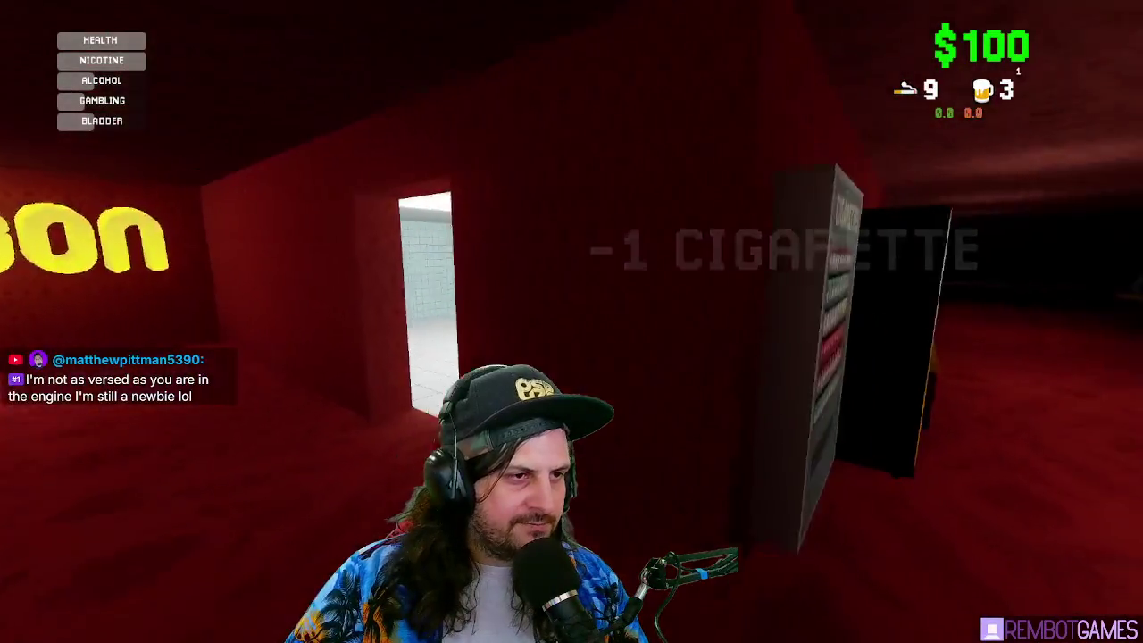
key("q")
key("e")
key("e")
key("e")
key("e")
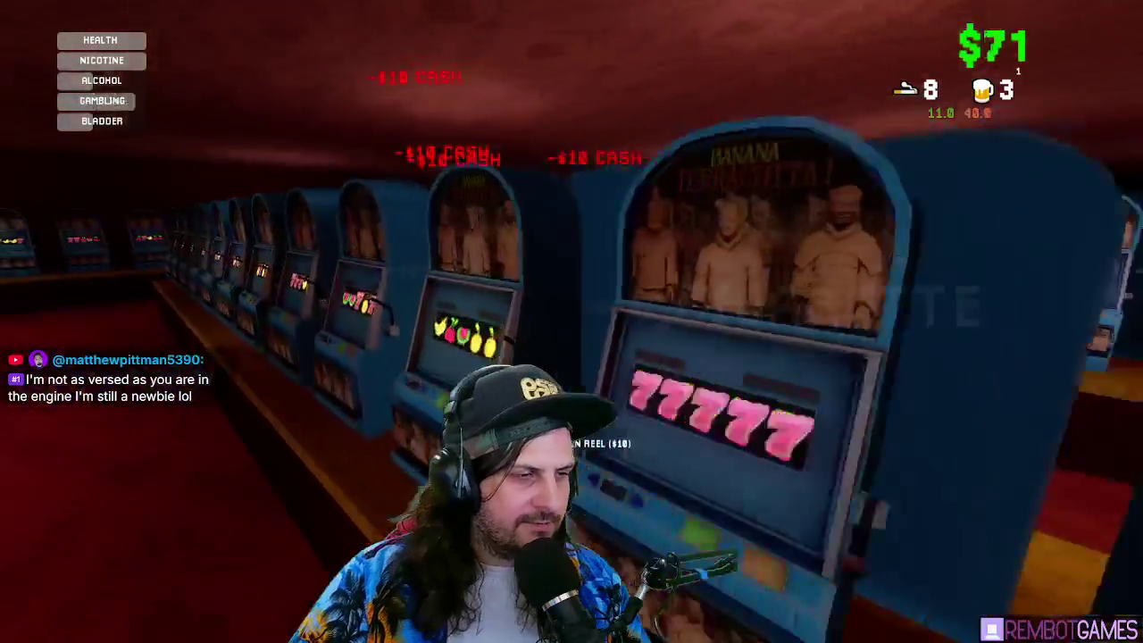
key("e")
key("e")
key("e")
key("e")
key("e")
key("e")
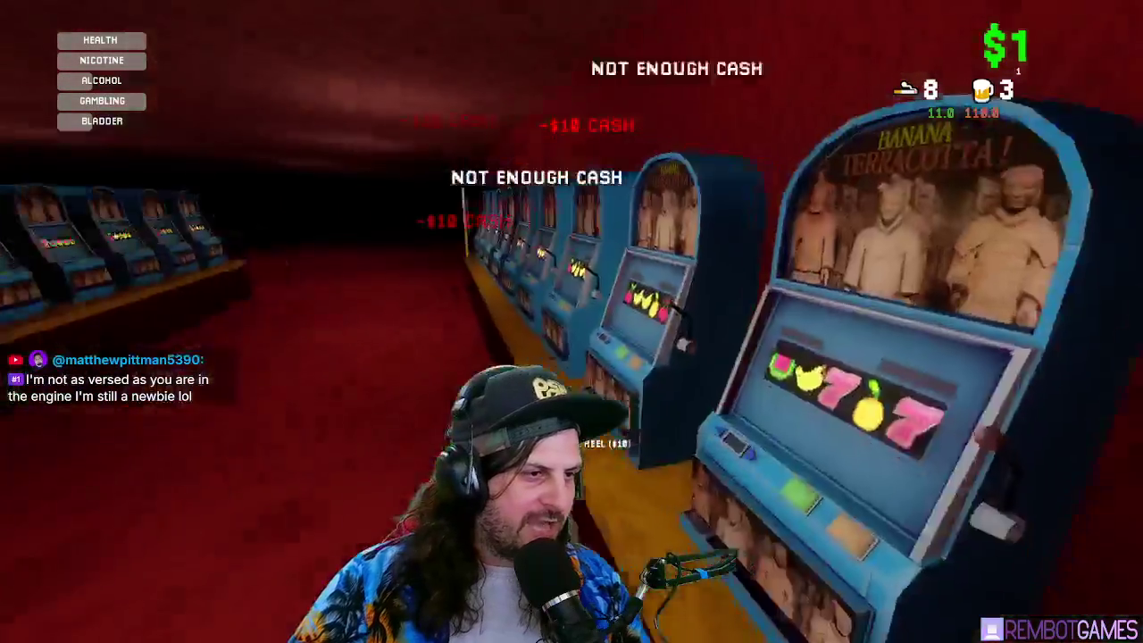
key("w")
key("e")
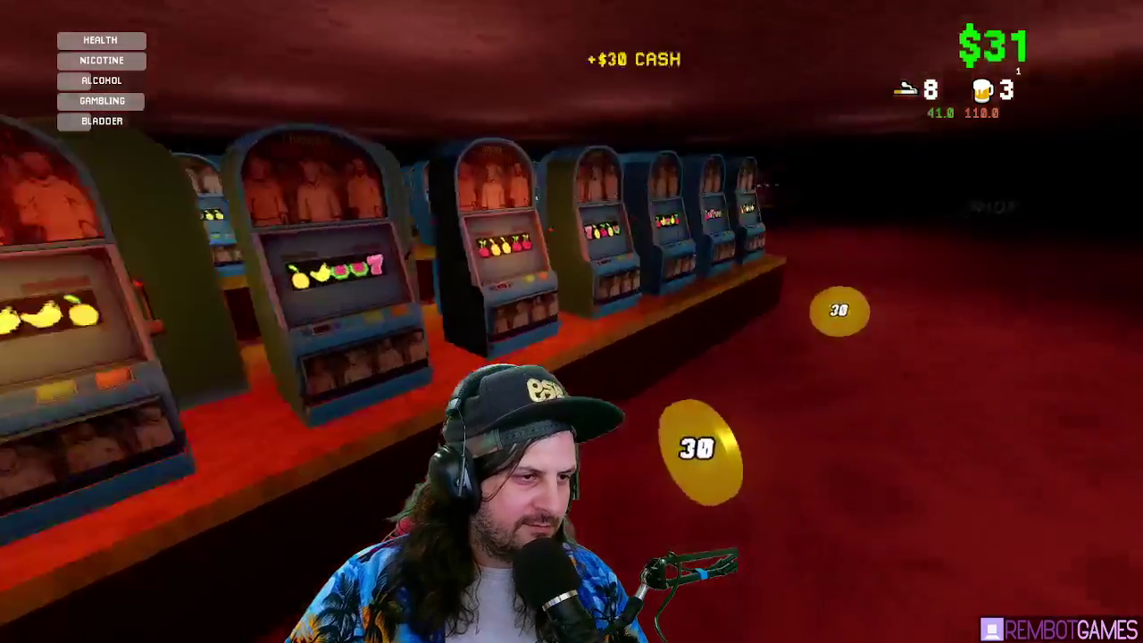
key("e")
key("e")
- Walk down the aisle spinning a machine, grab a $30 coin, and spin the centre machine
key("e")
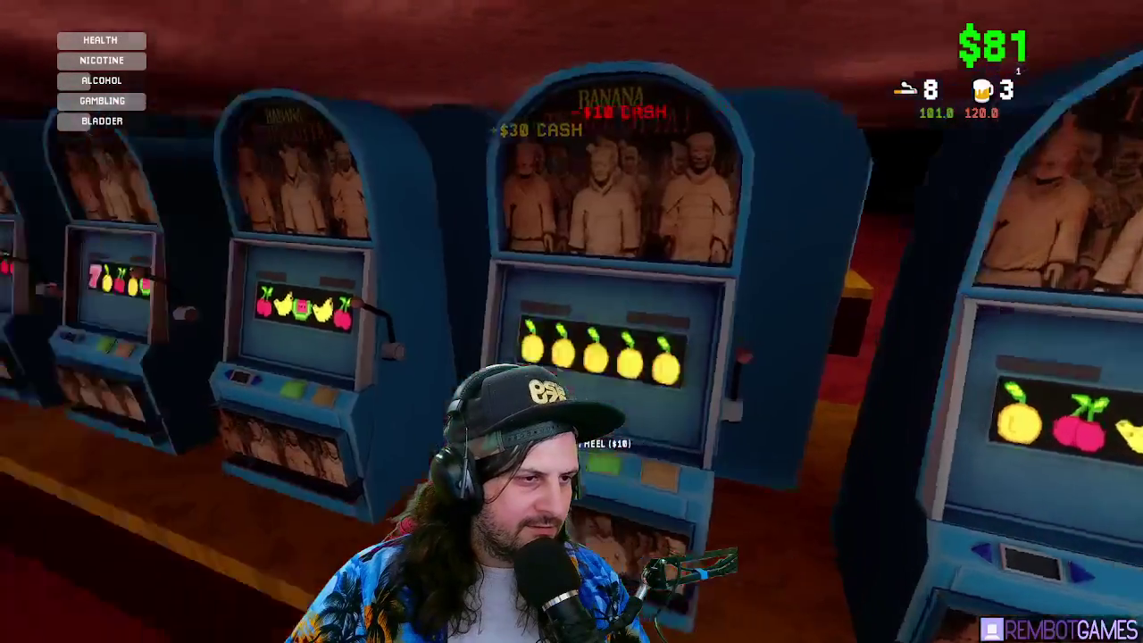
key("w")
key("e")
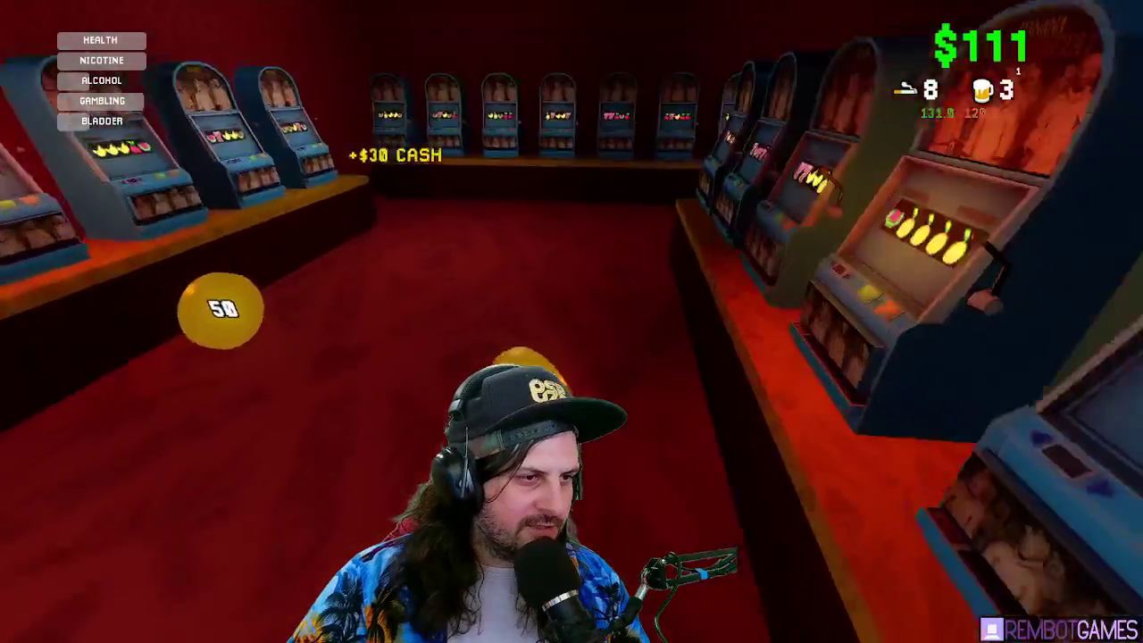
key("e")
key("e")
key("e")
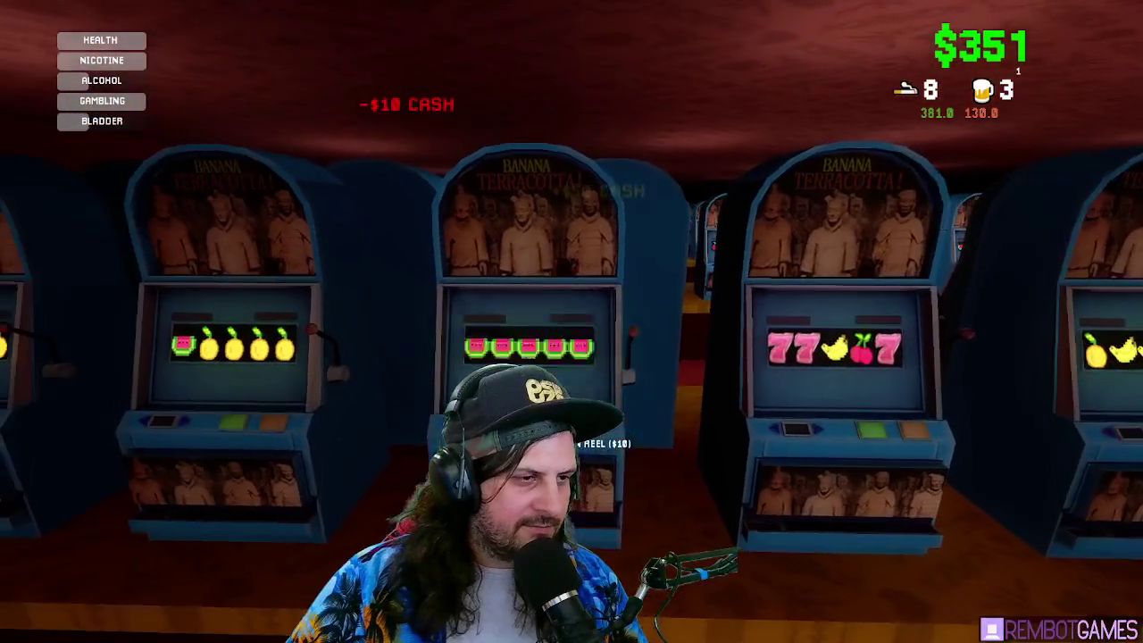
key("w")
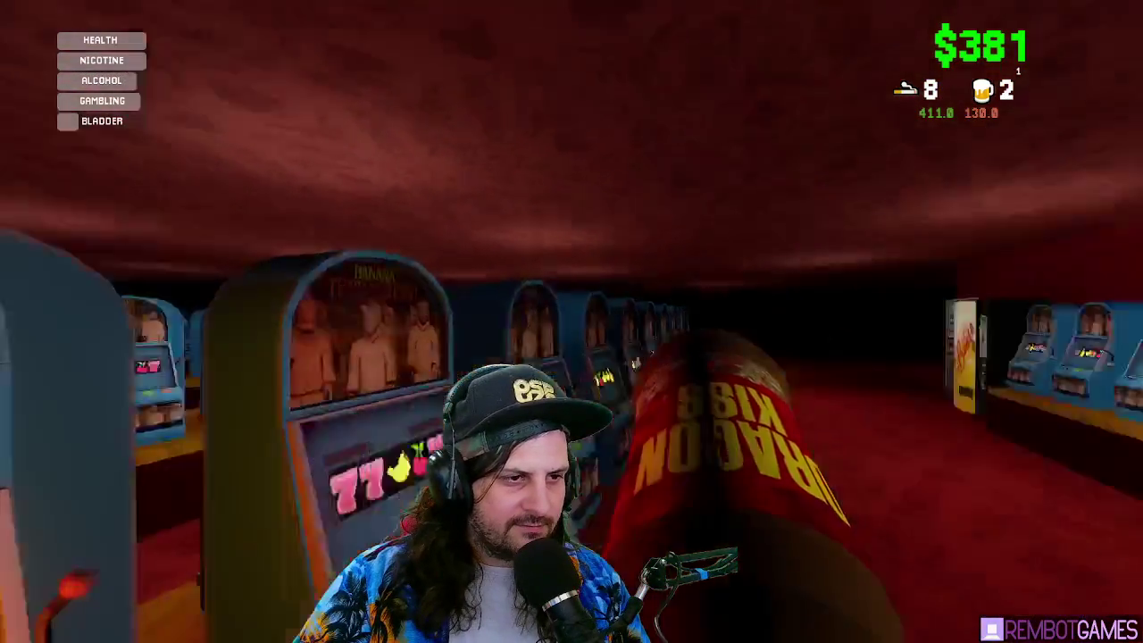
key("e")
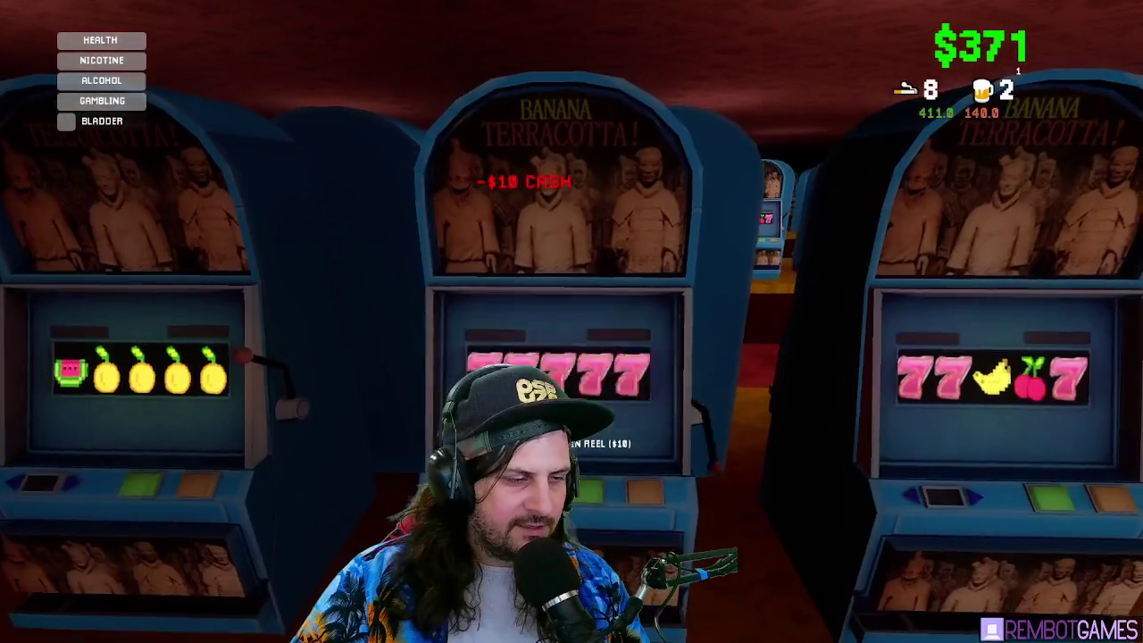
- Smoke another cigarette and keep spinning machines along the row for $10 each
key("1")
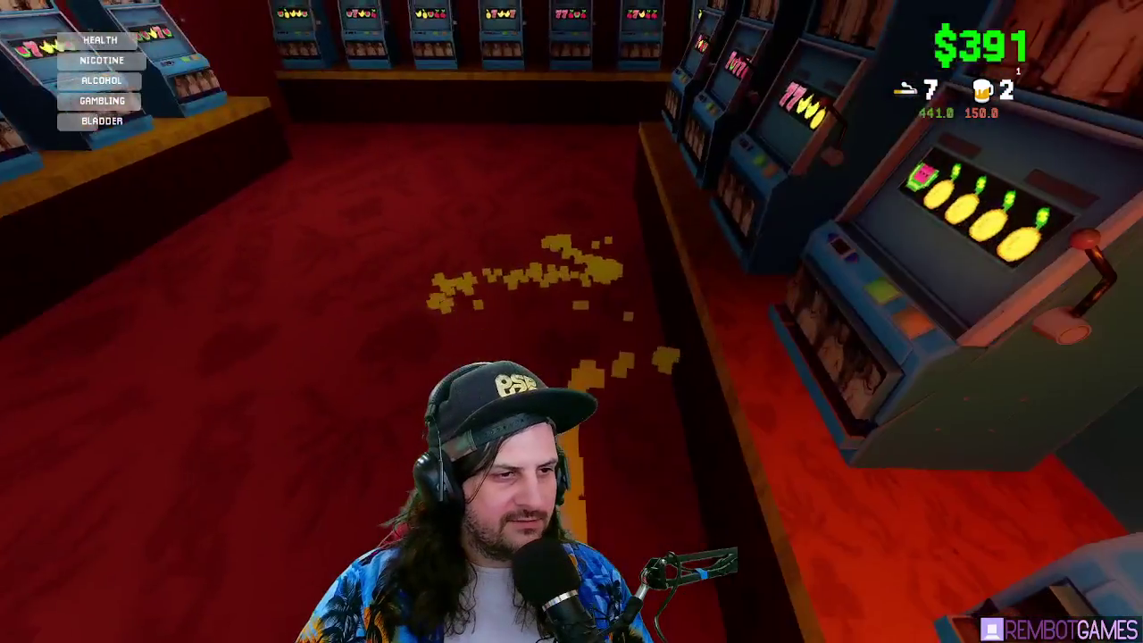
key("e")
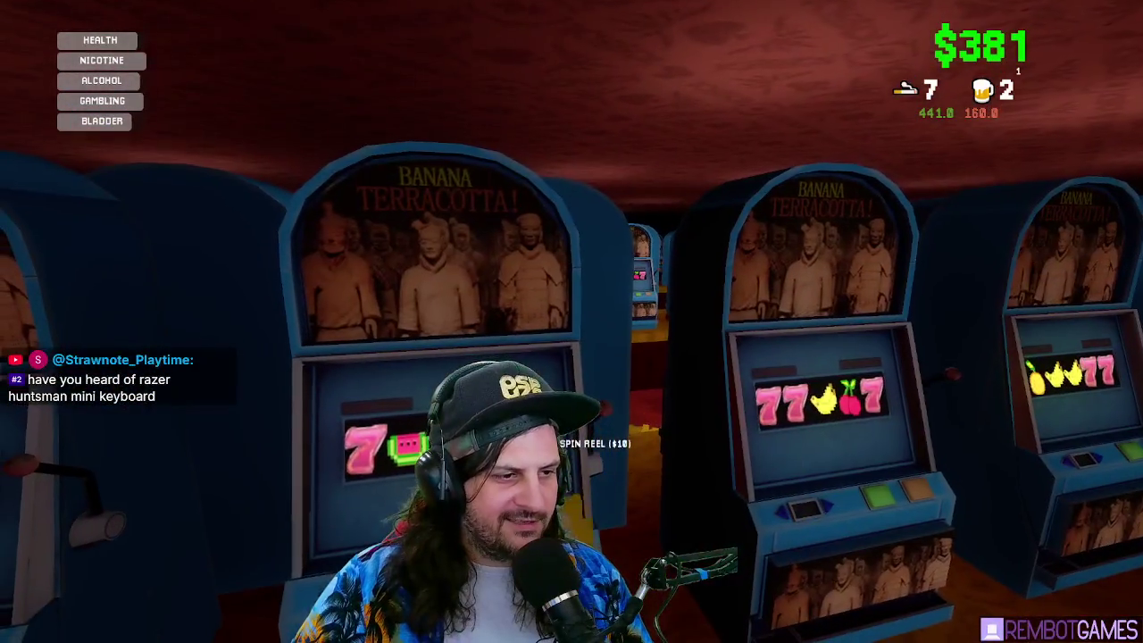
key("e")
key("s")
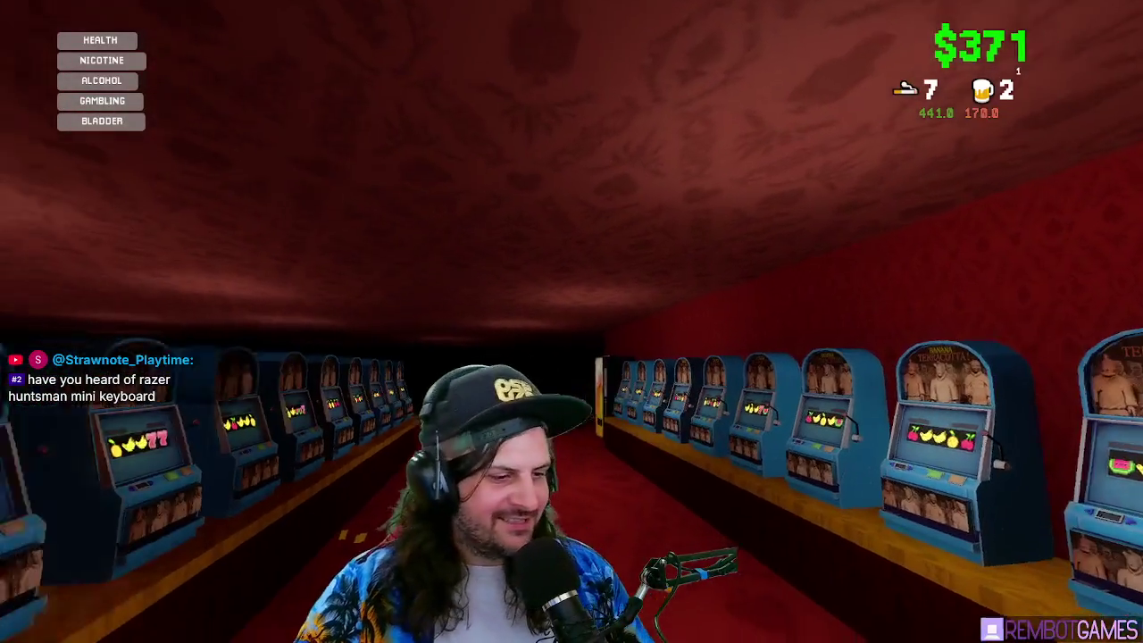
key("w")
key("e")
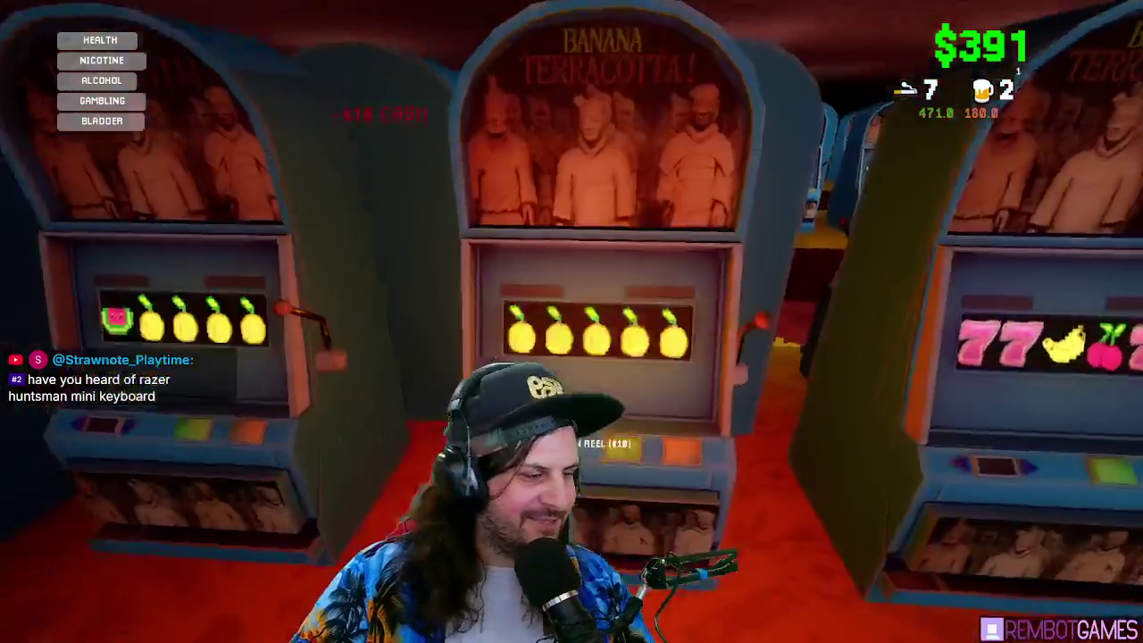
key("s")
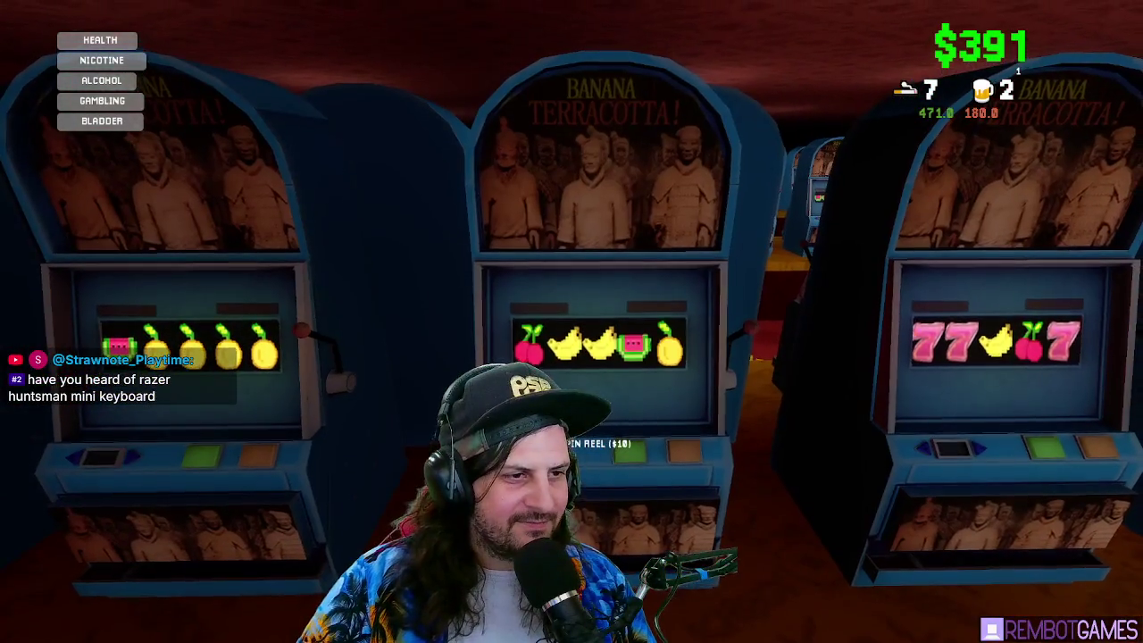
key("s")
key("e")
key("e")
key("e")
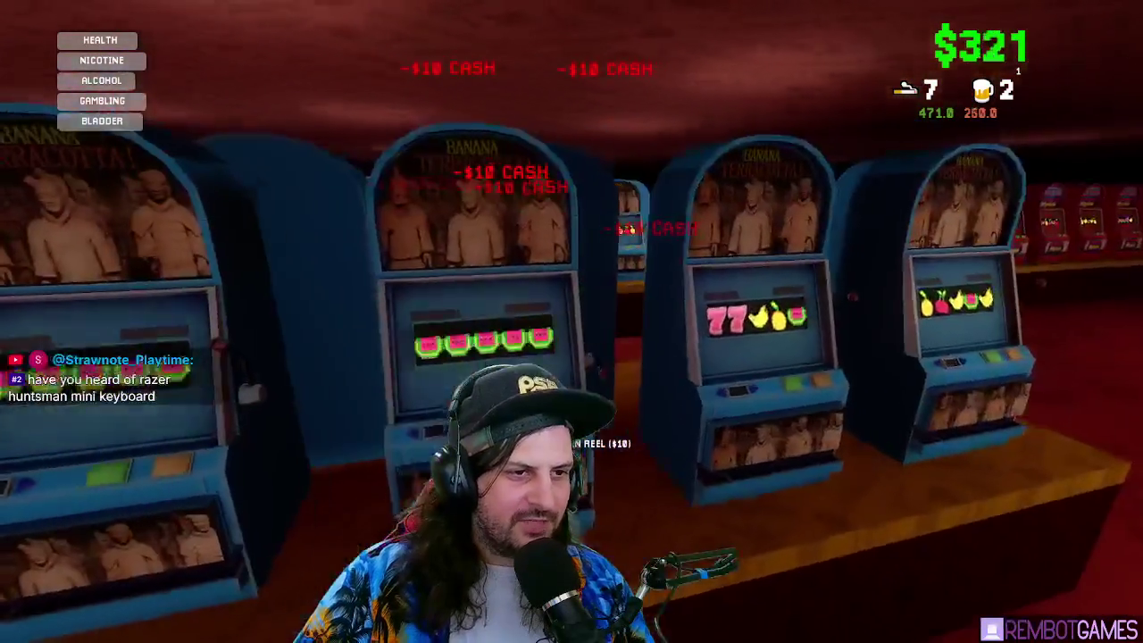
key("s")
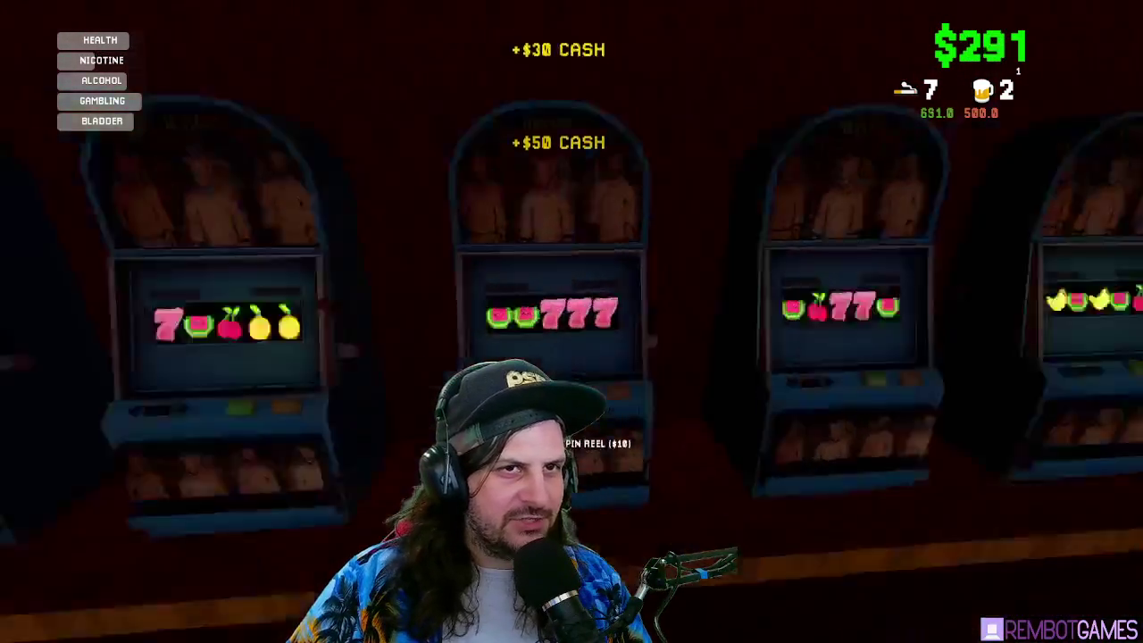
- Smoke two more cigarettes between repeated slot machine spins
key("1")
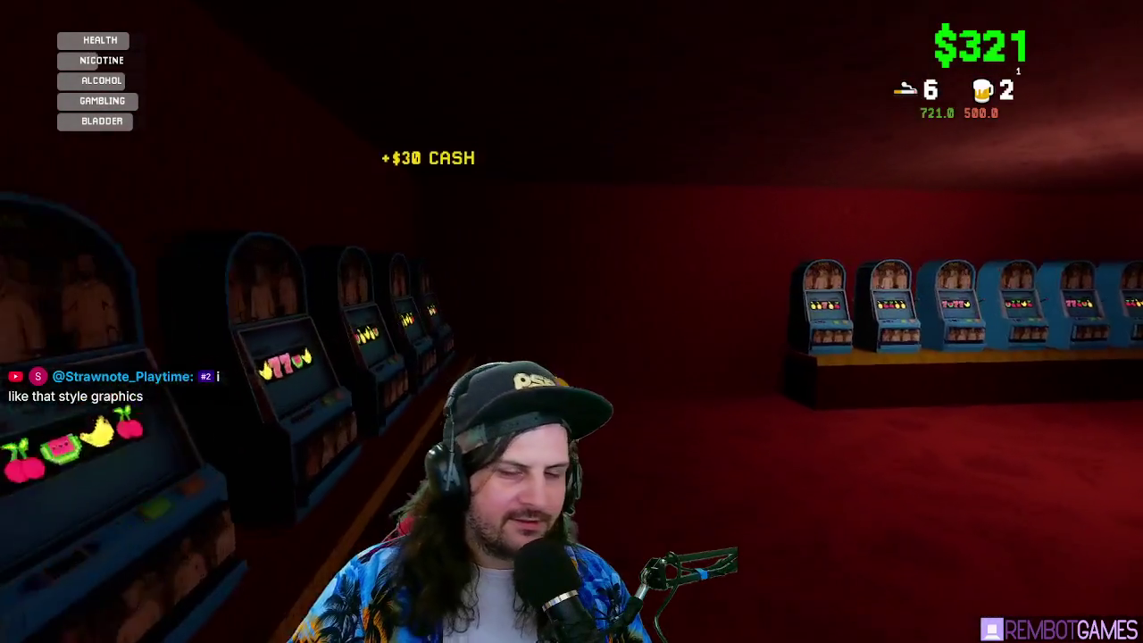
key("e")
key("e")
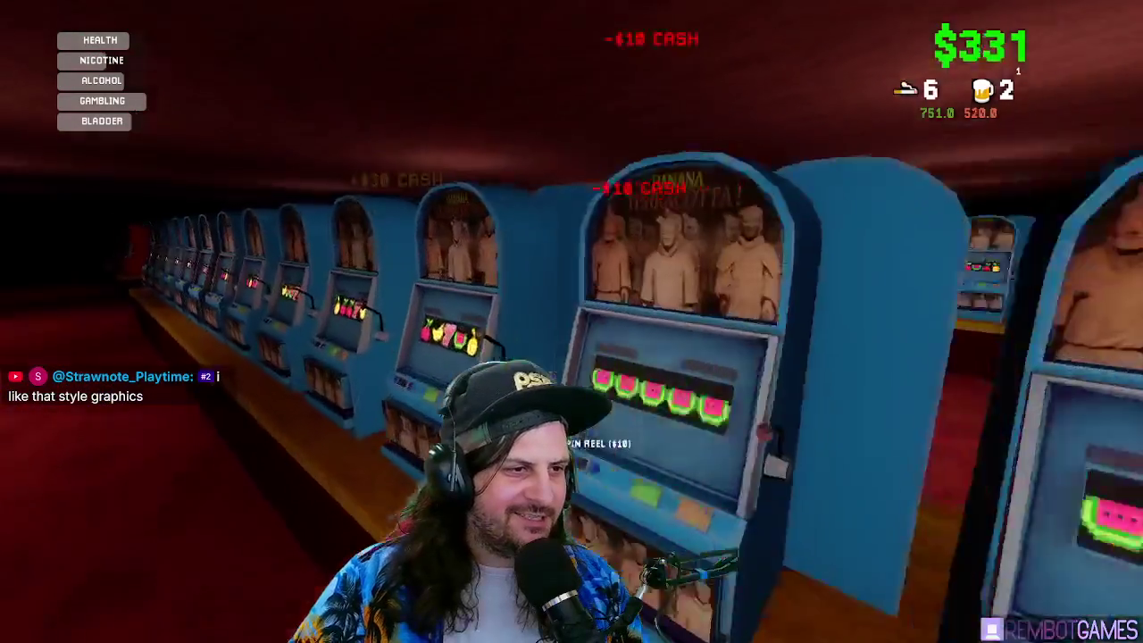
key("e")
key("e")
key("e")
key("e")
key("e")
key("e")
key("e")
key("e")
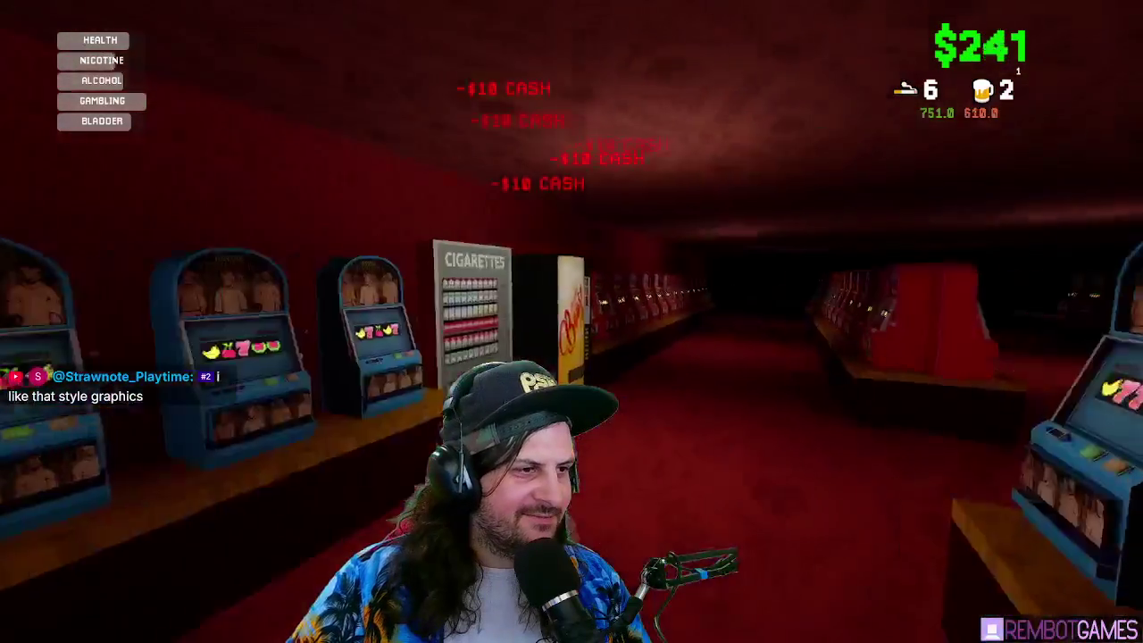
key("1")
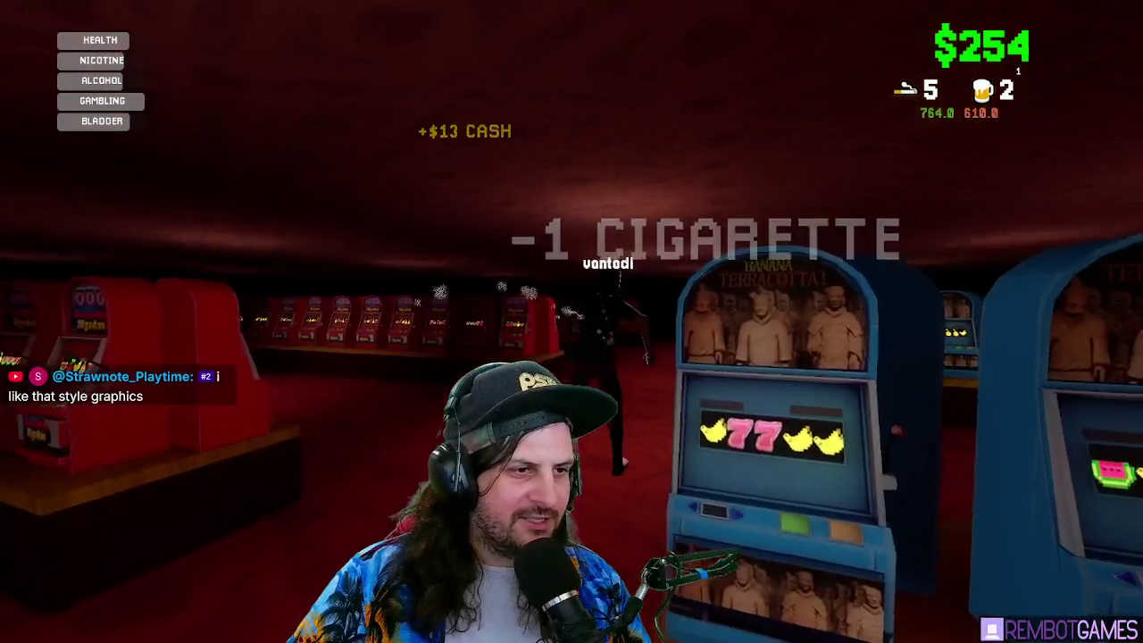
key("e")
key("e")
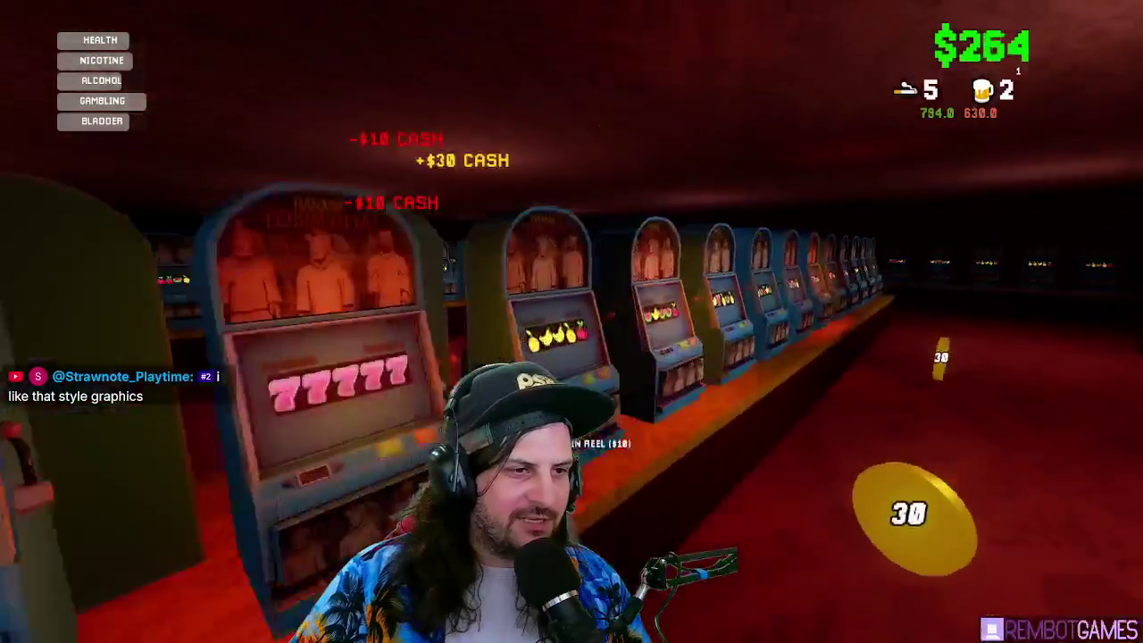
key("e")
key("e")
key("e")
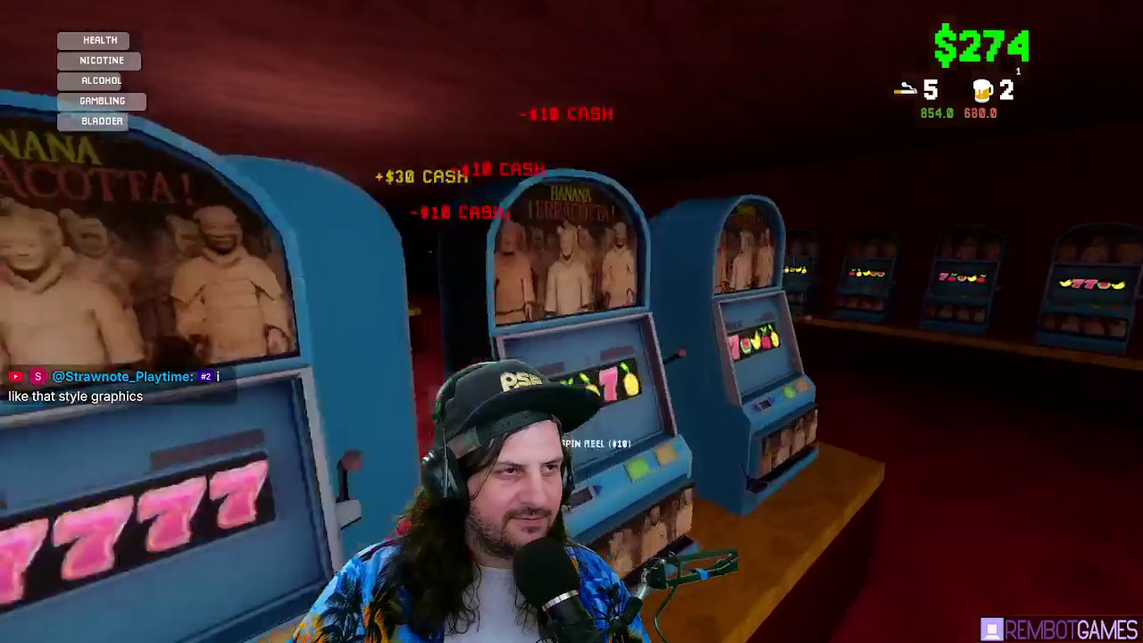
key("e")
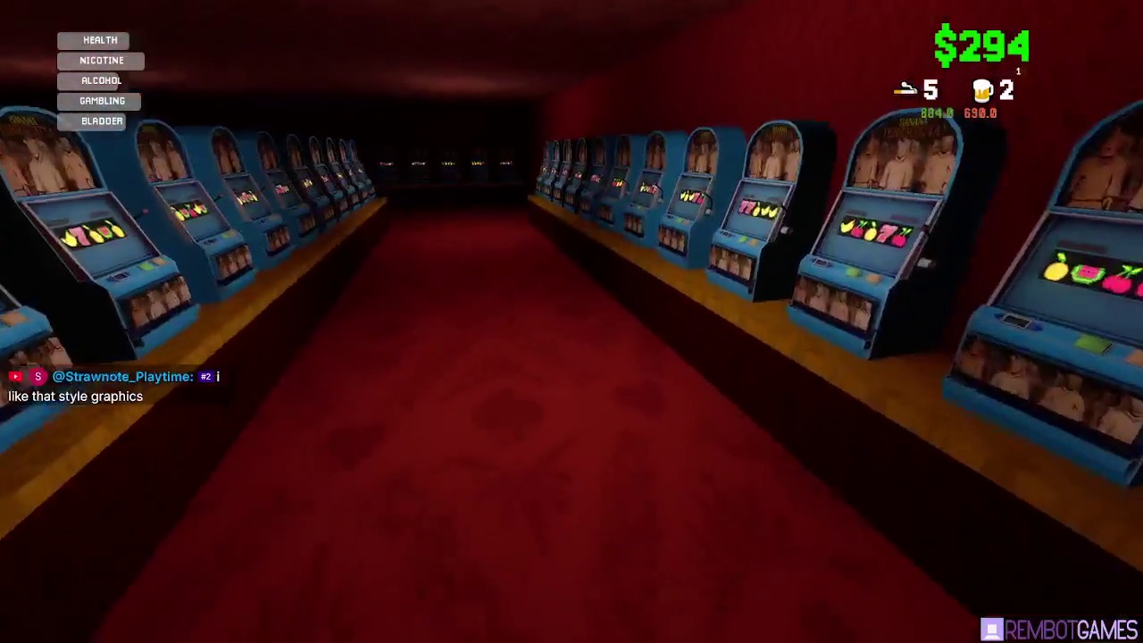
- Spin the reels for $10 several times and collect the coins on the floor
key("e")
key("e")
key("e")
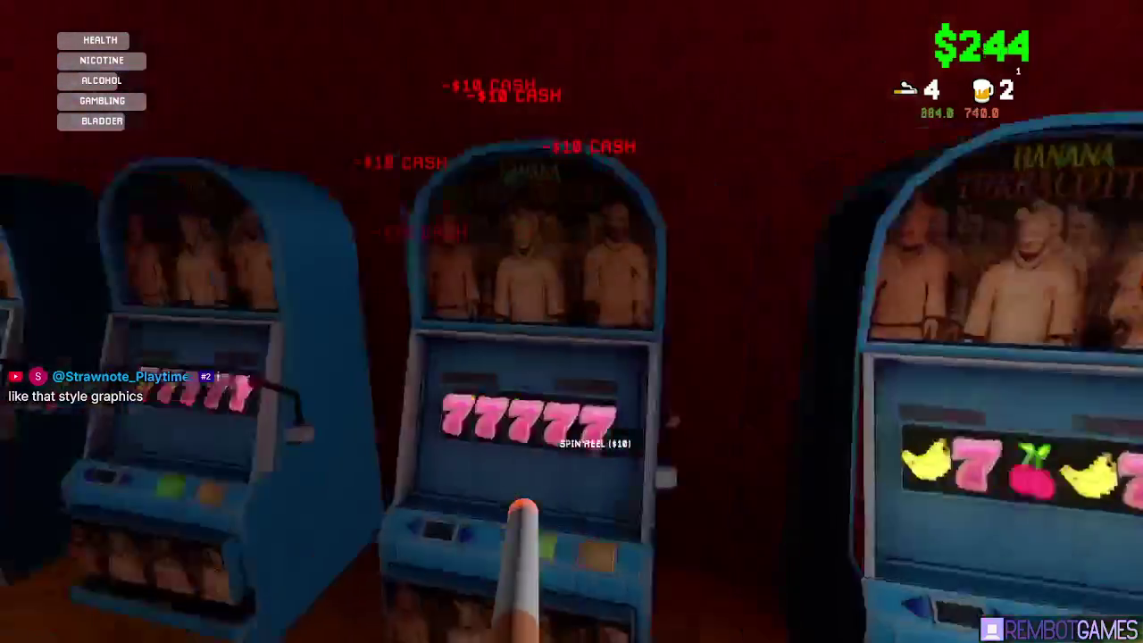
key("e")
key("e")
key("e")
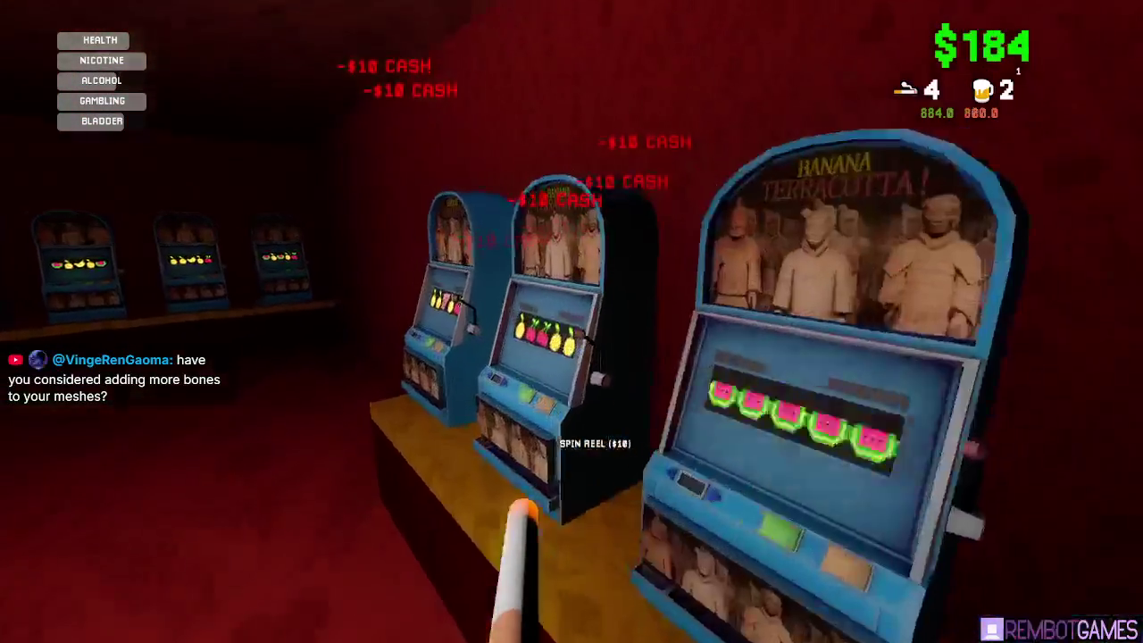
key("e")
key("e")
key("e")
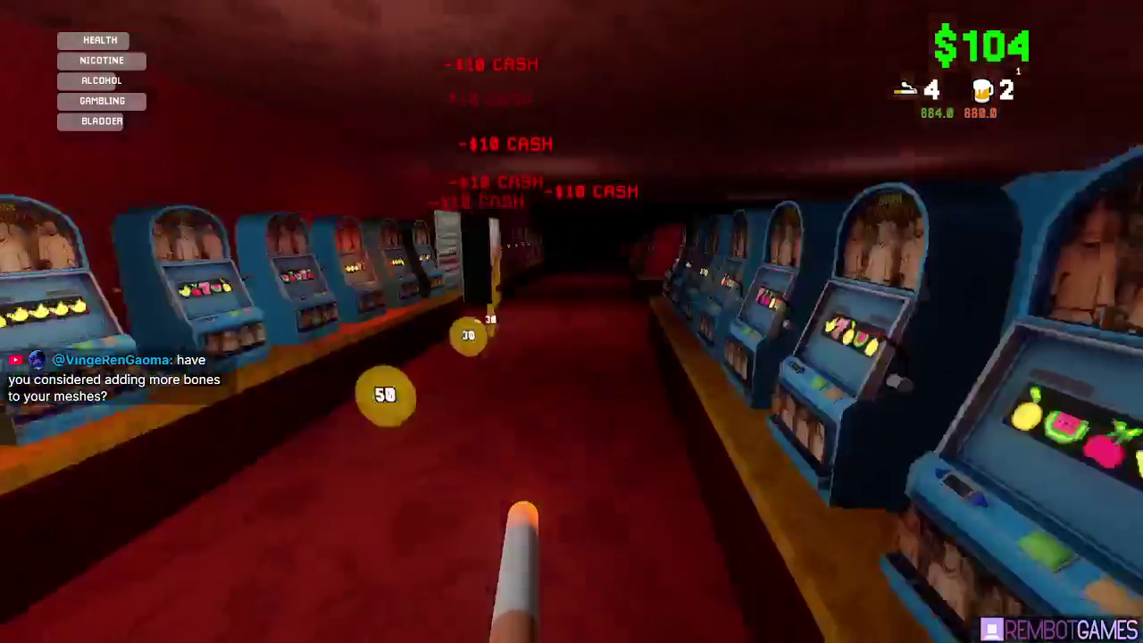
key("w")
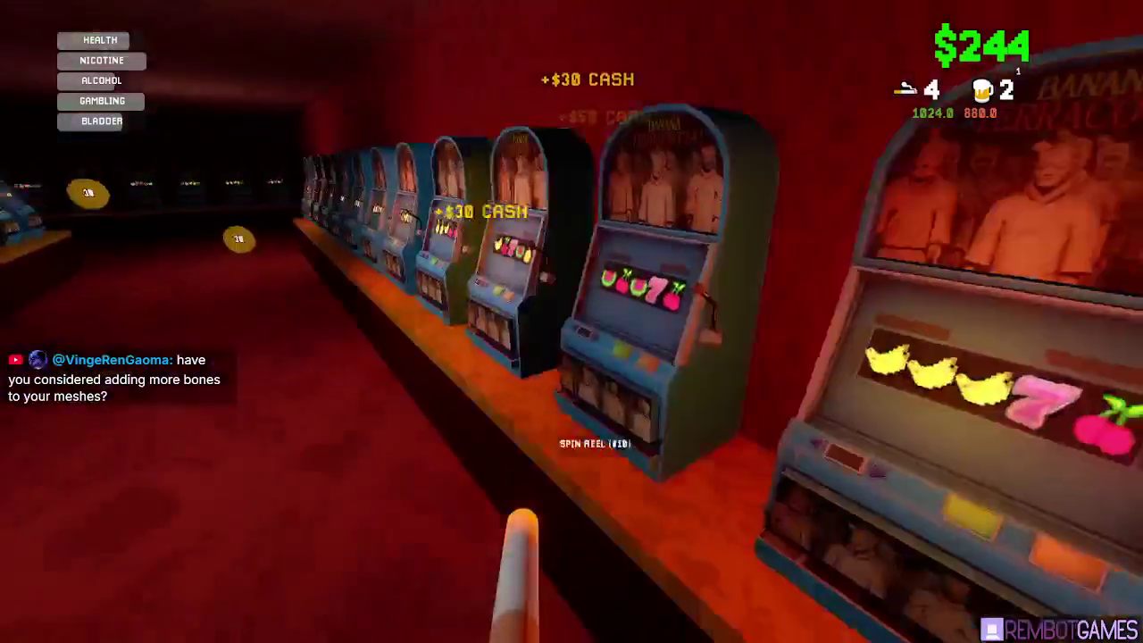
key("e")
key("w")
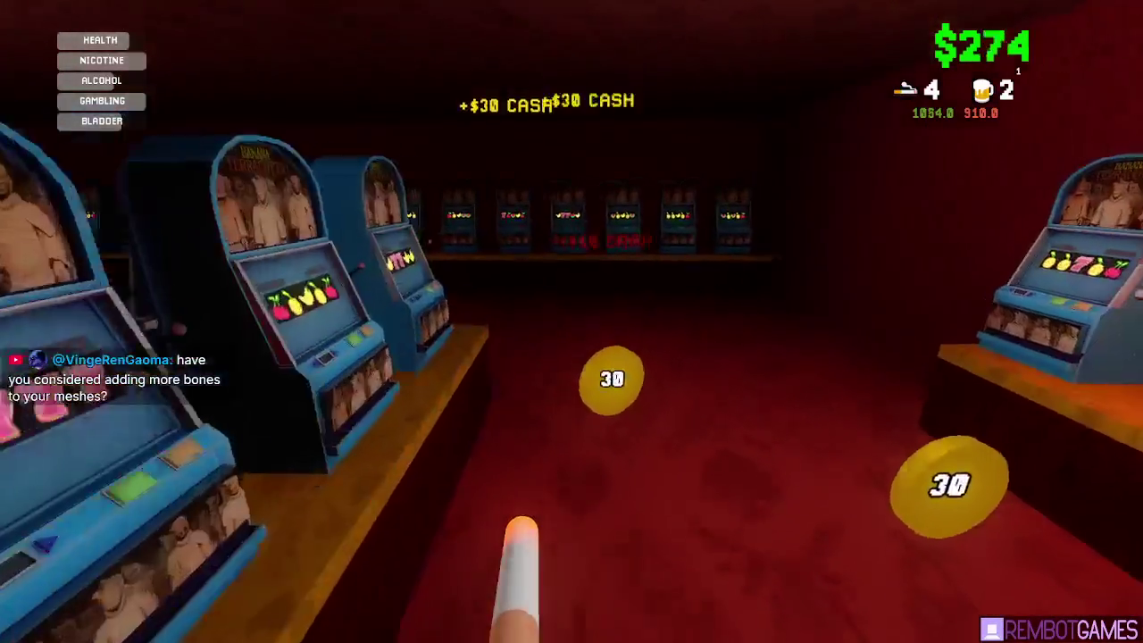
- Spin more machines along the row, then collect the 50 and 200 coins down the aisle
key("e")
key("e")
key("e")
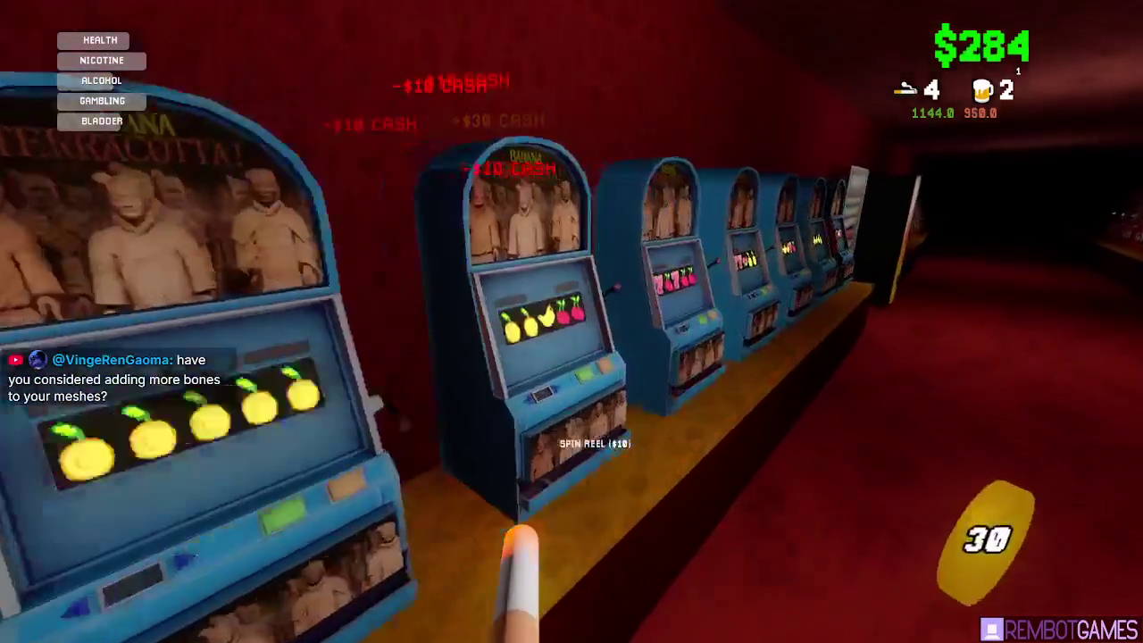
key("e")
key("e")
key("e")
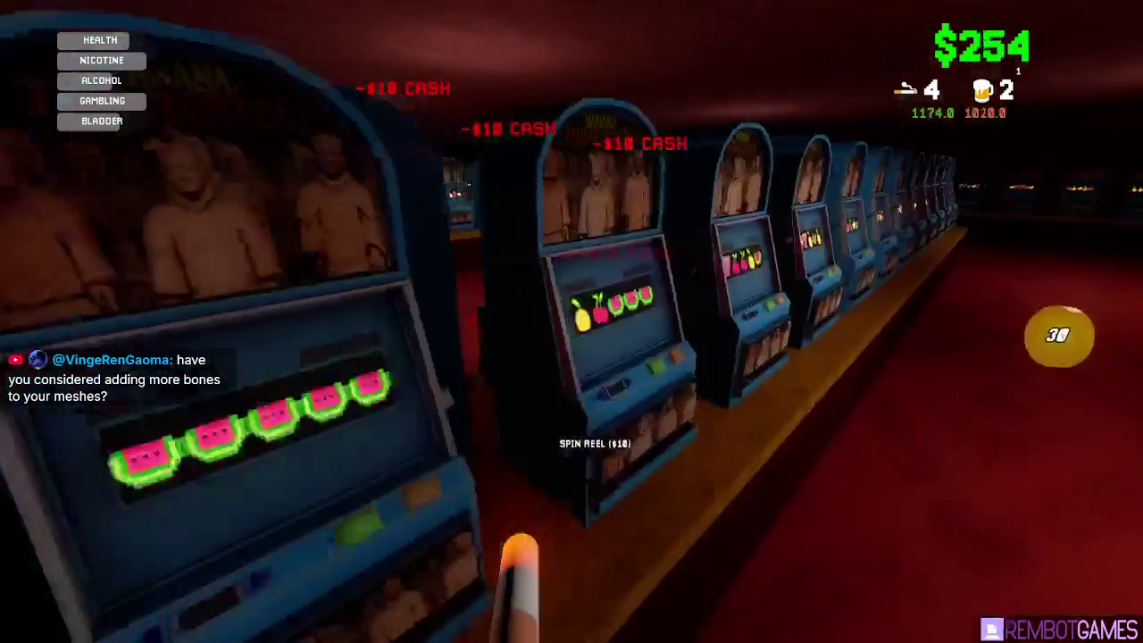
key("e")
key("e")
key("e")
key("e")
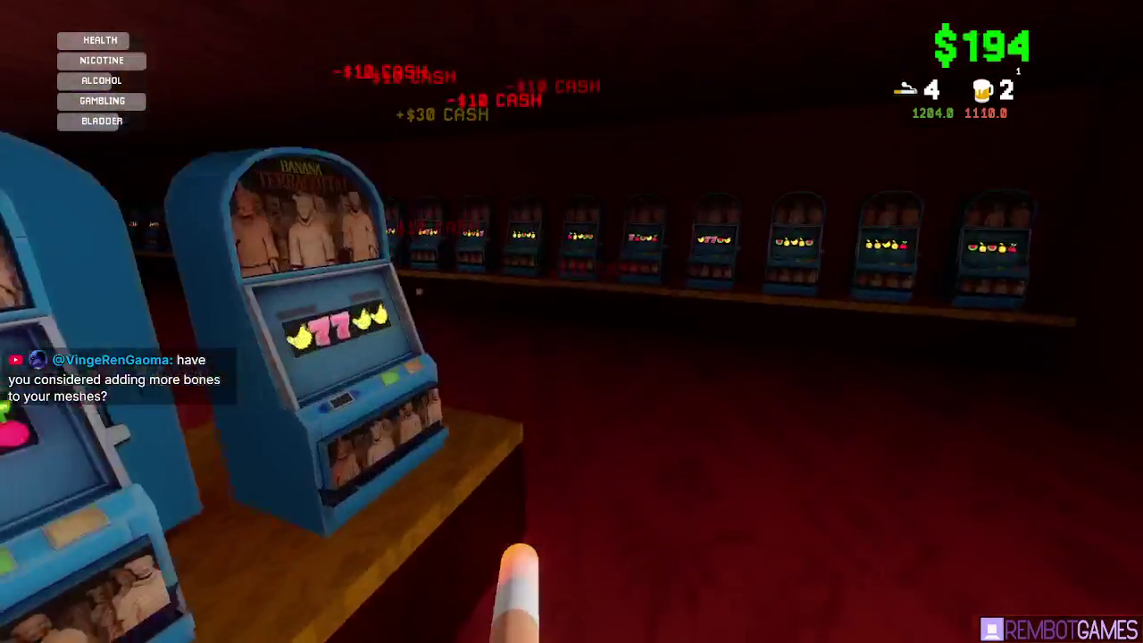
key("w")
key("w")
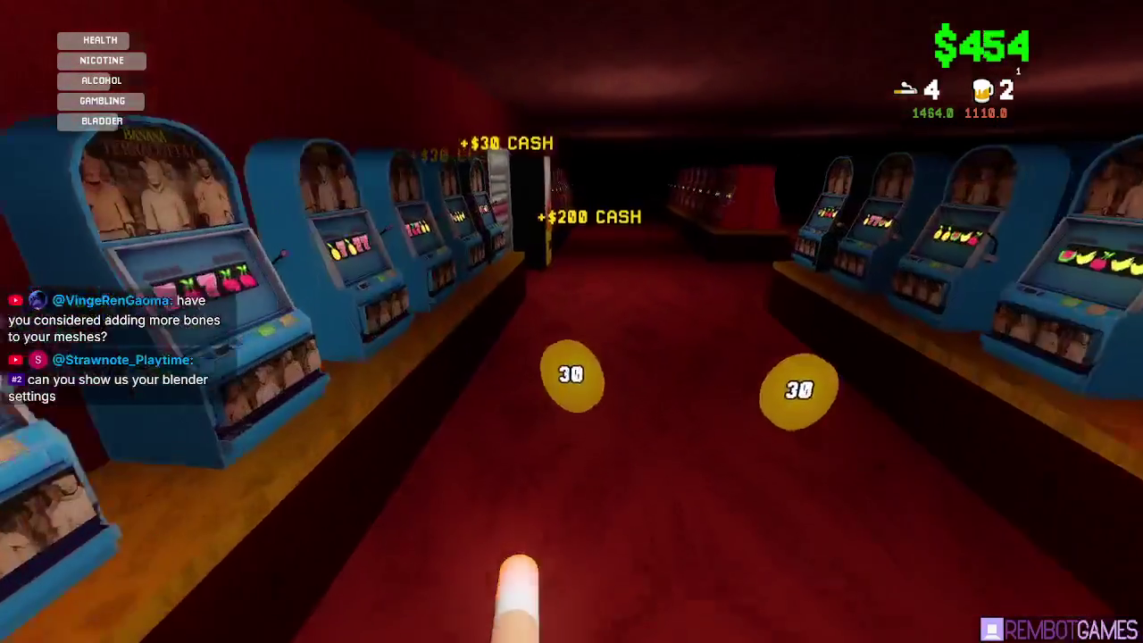
key("w")
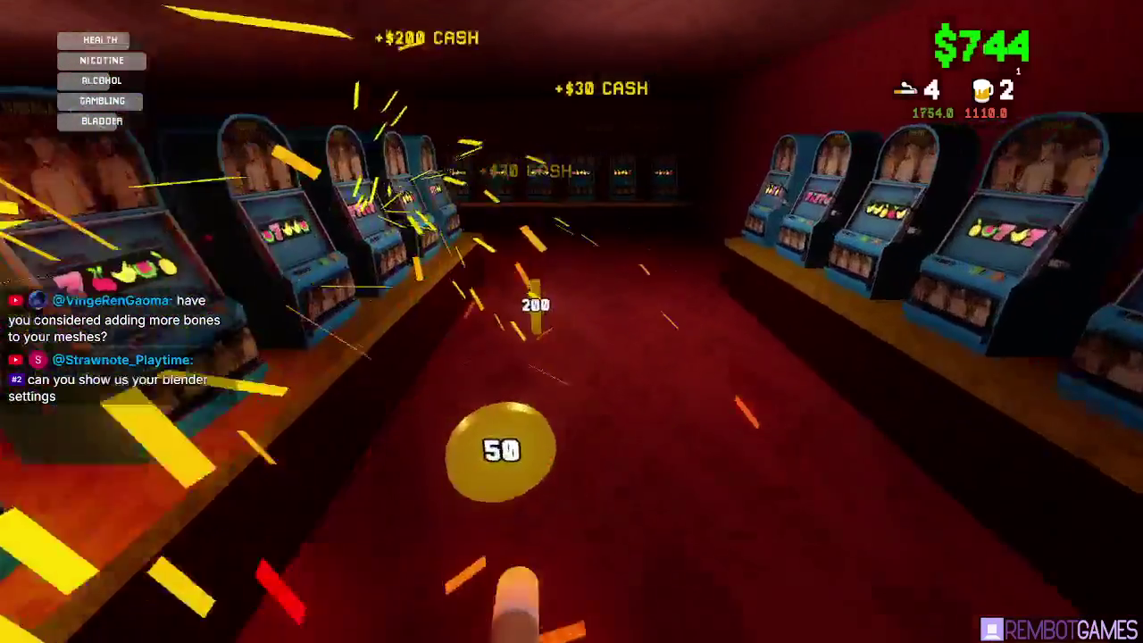
key("w")
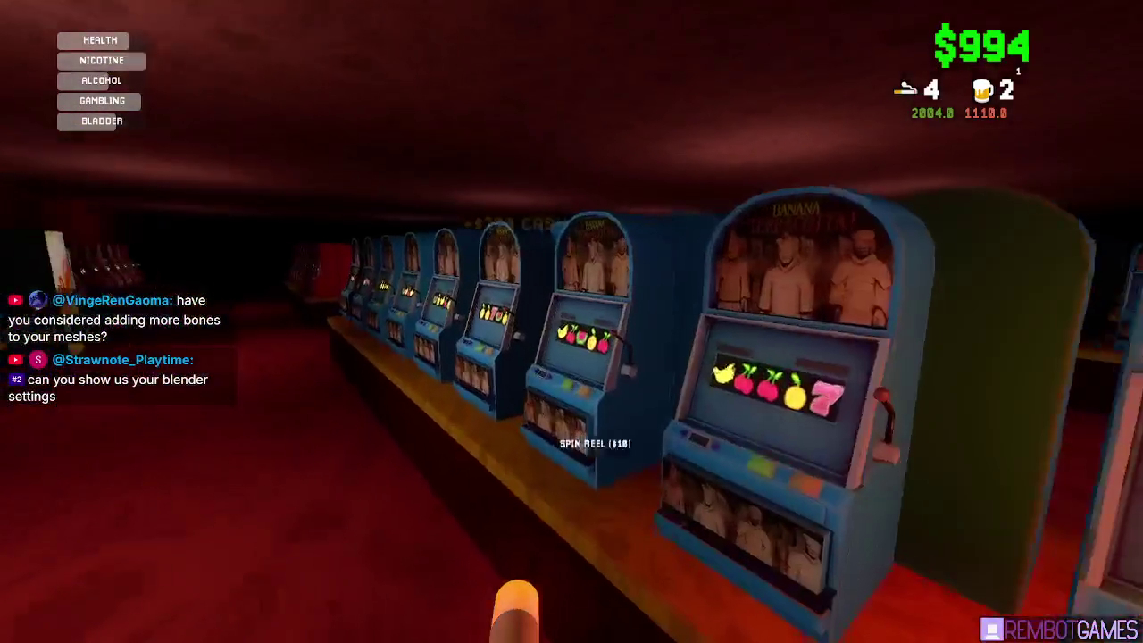
key("w")
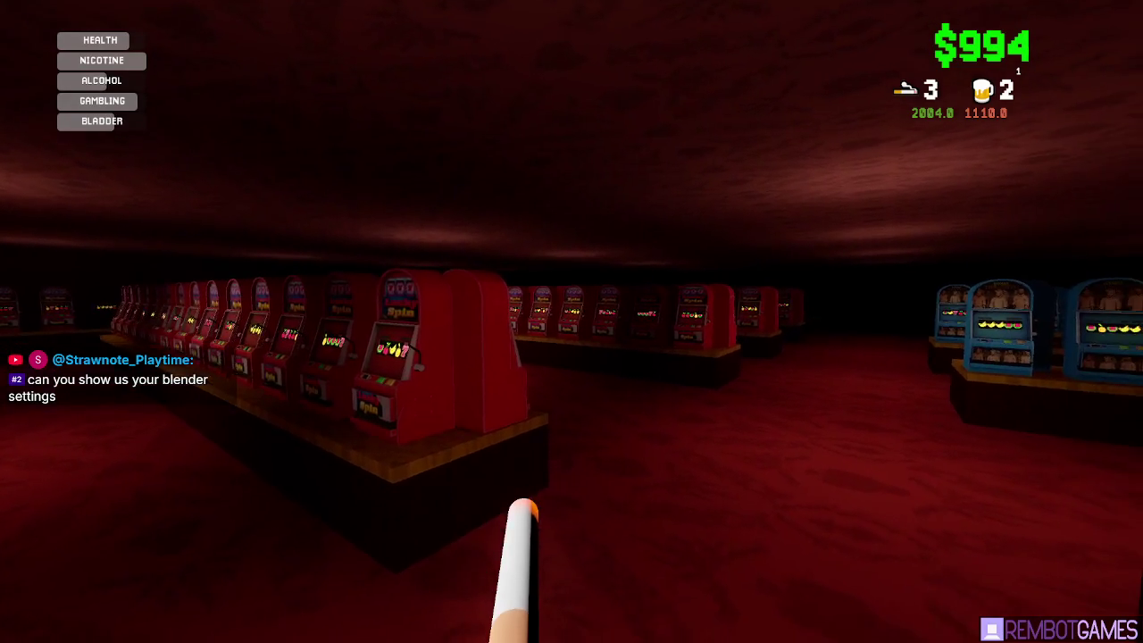
- Walk past the red Lucky Spin machine rows and across the casino floor
key("w")
key("w")
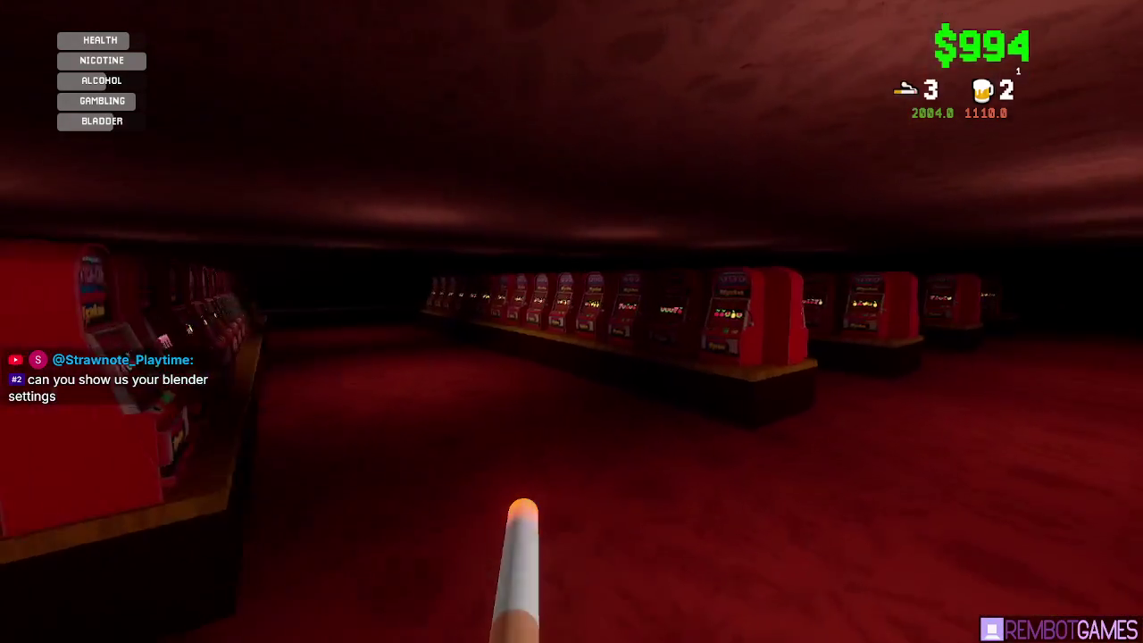
key("s")
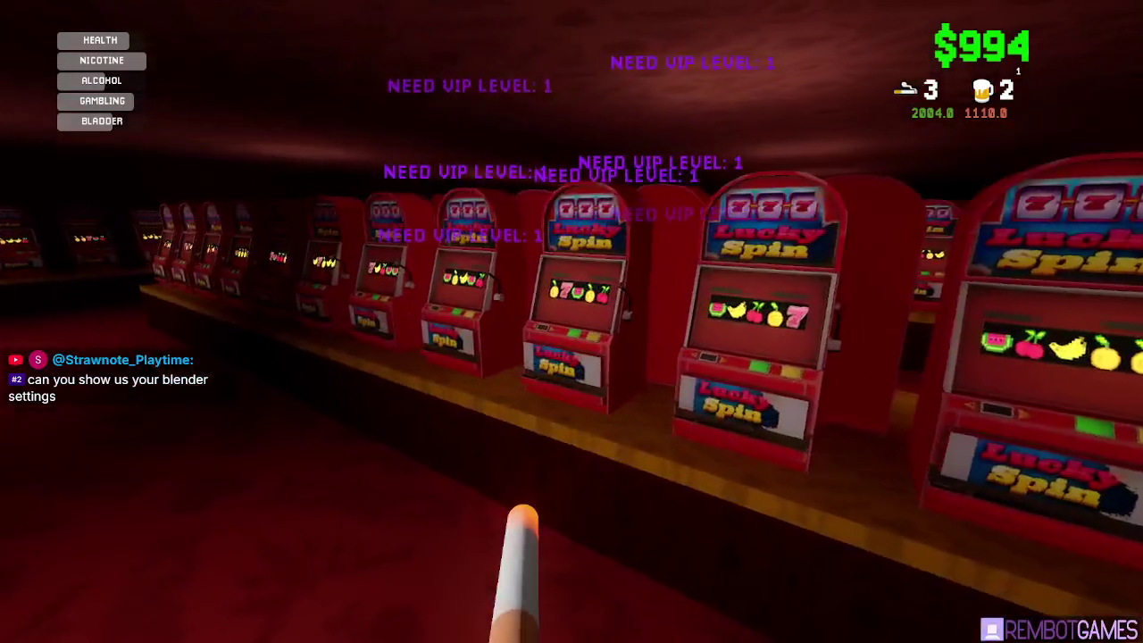
key("s")
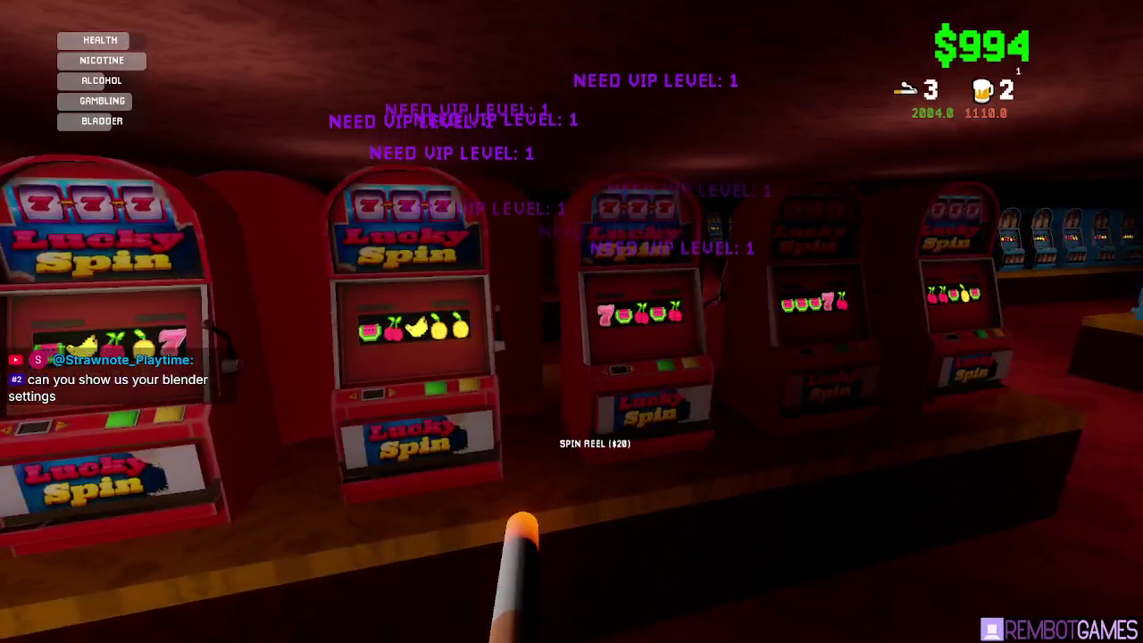
key("s")
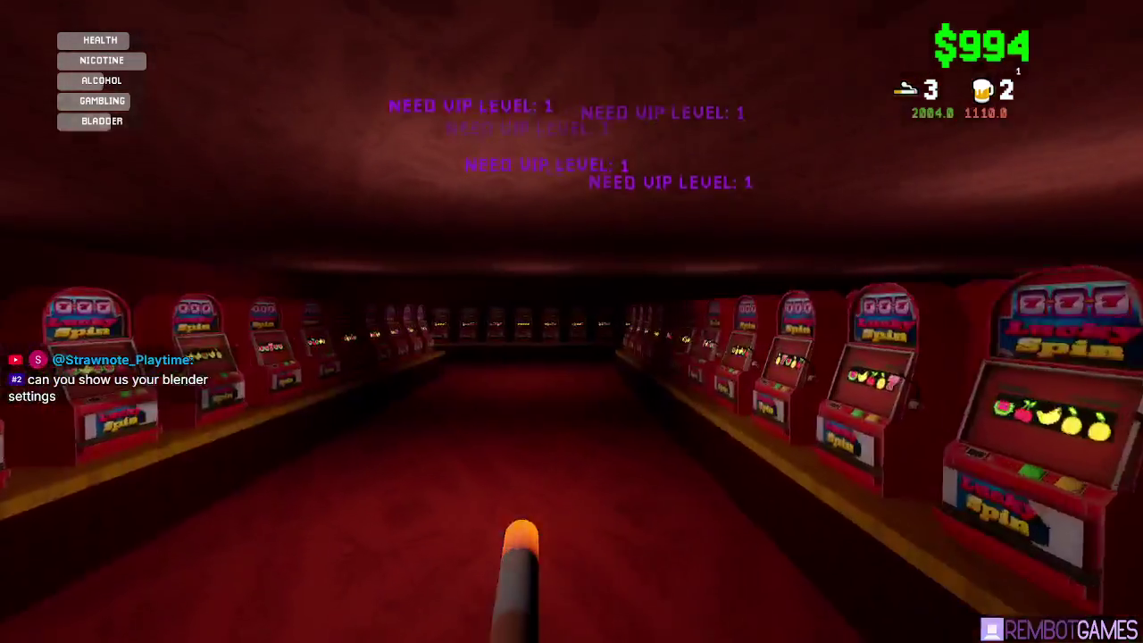
key("w")
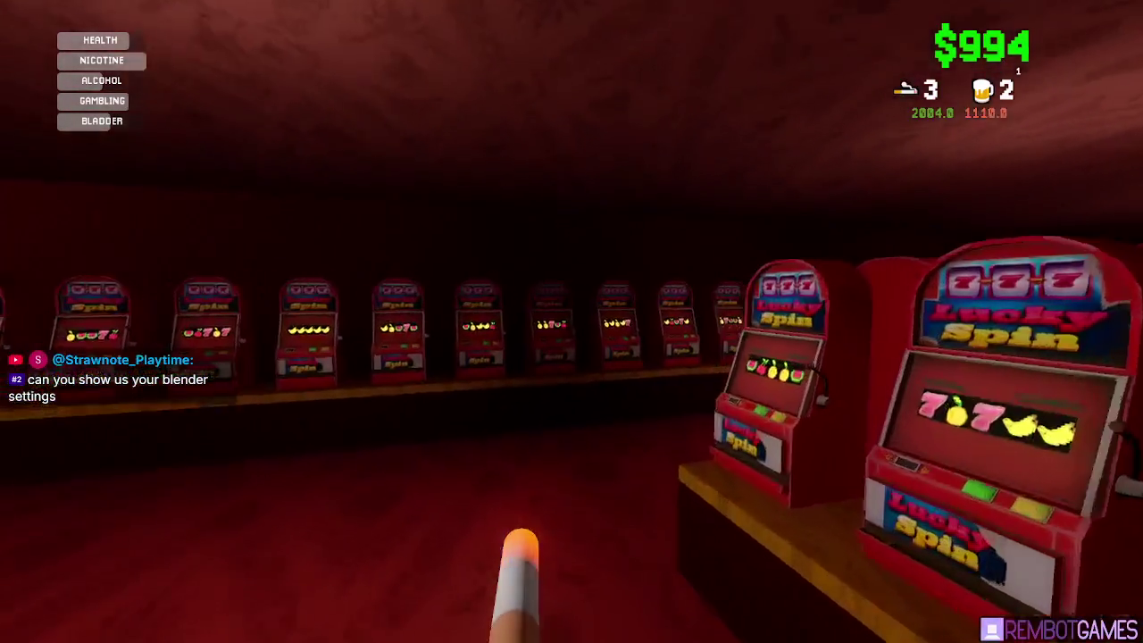
key("w")
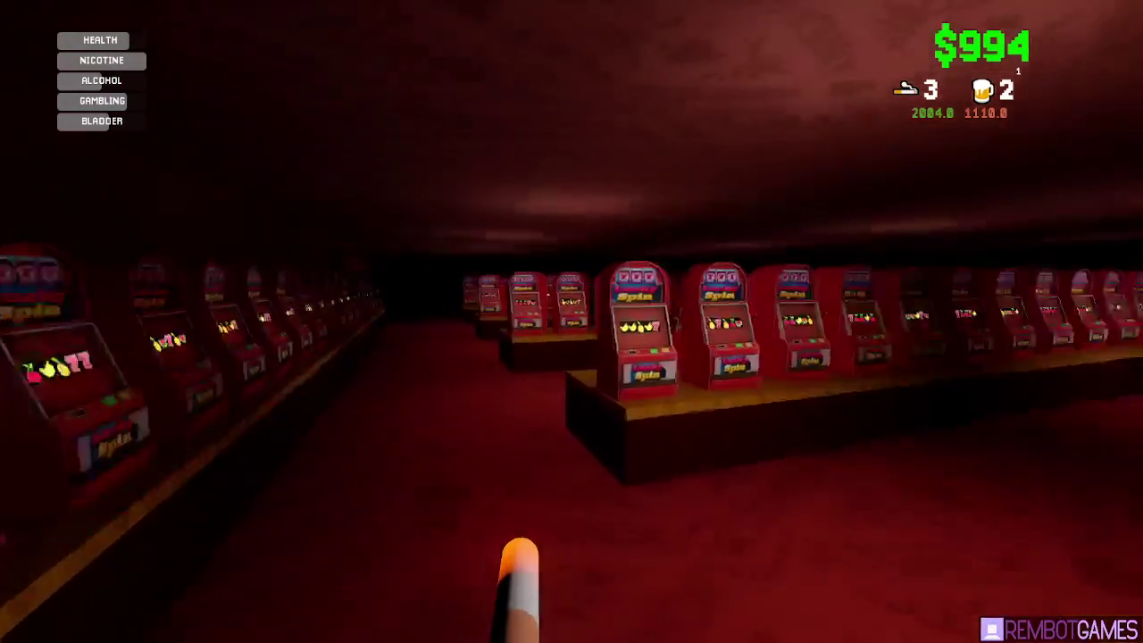
key("w")
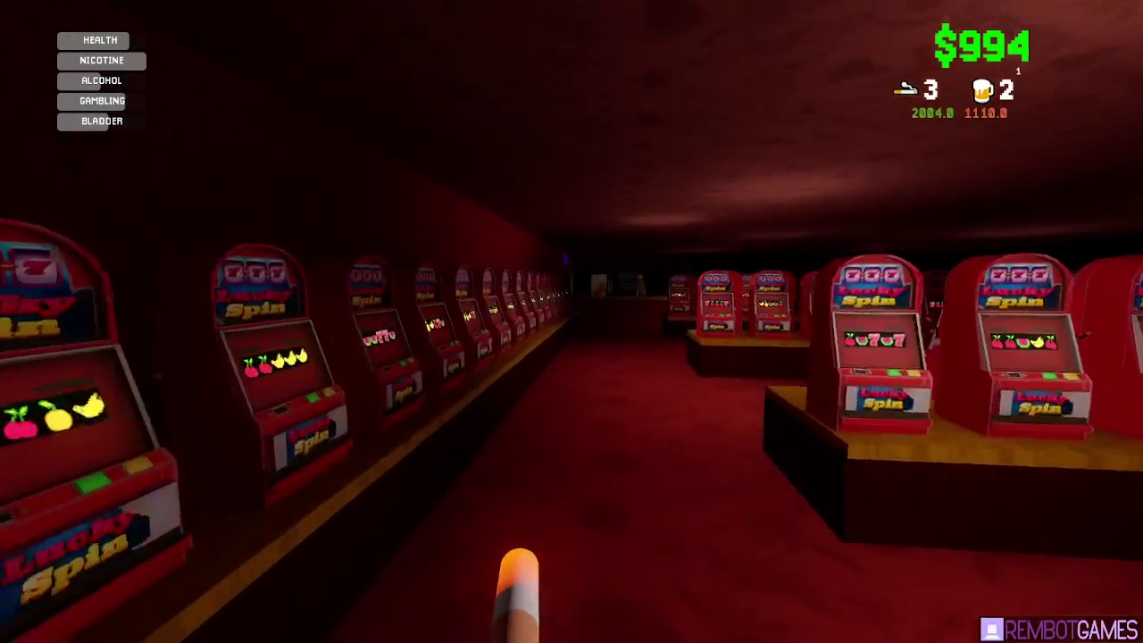
- Tour the VIP 2 room's gold slot machines, then open the counter clerk's shop
key("w")
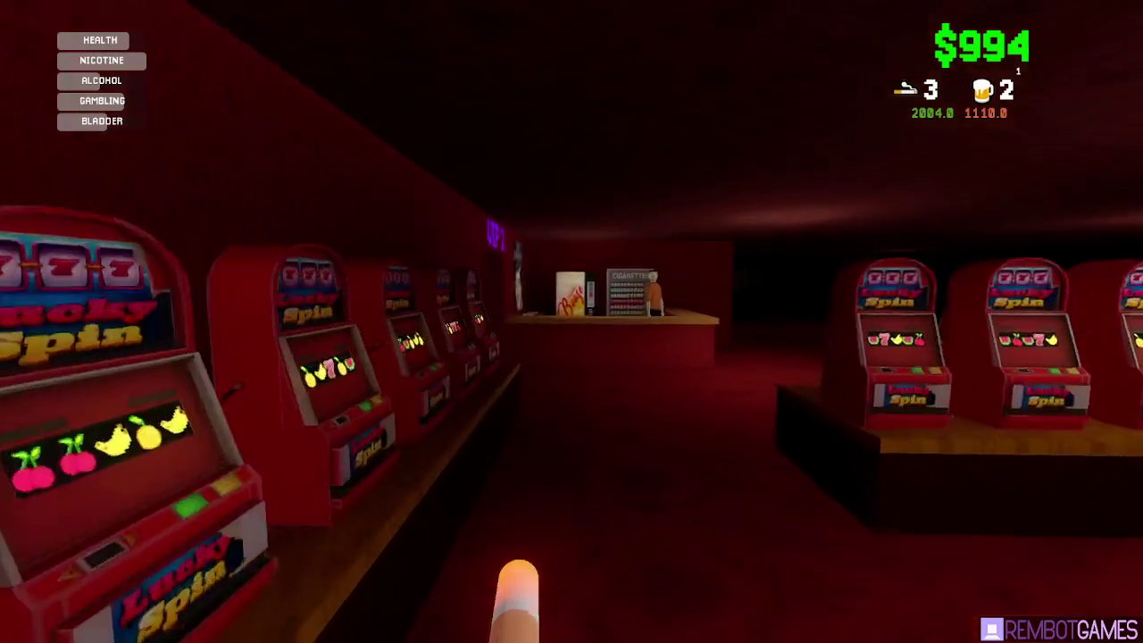
key("w")
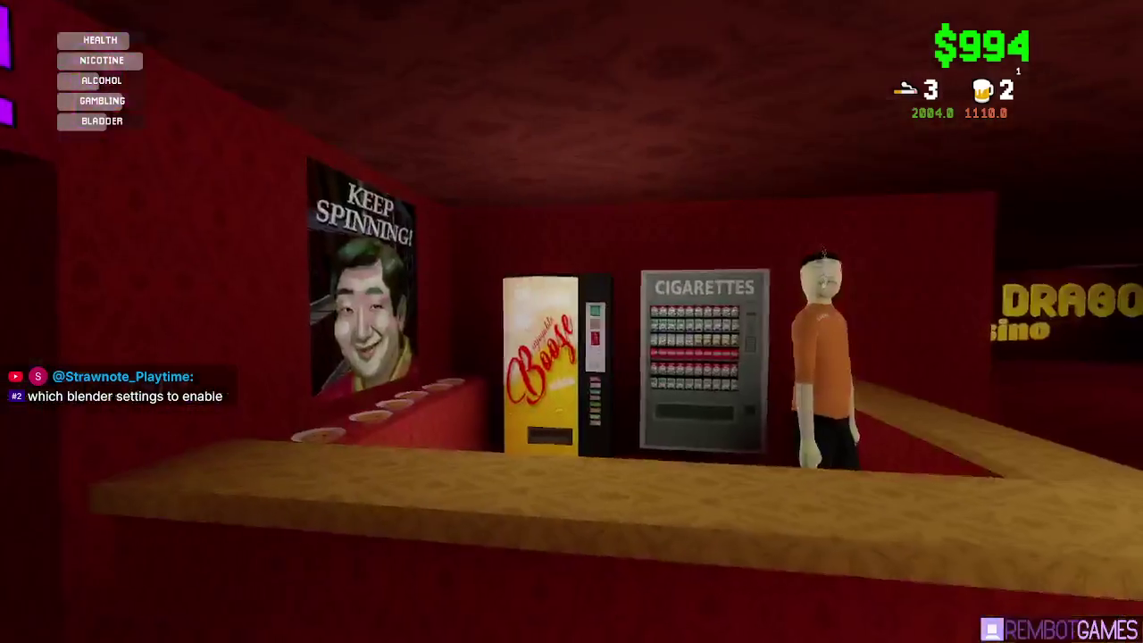
key("w")
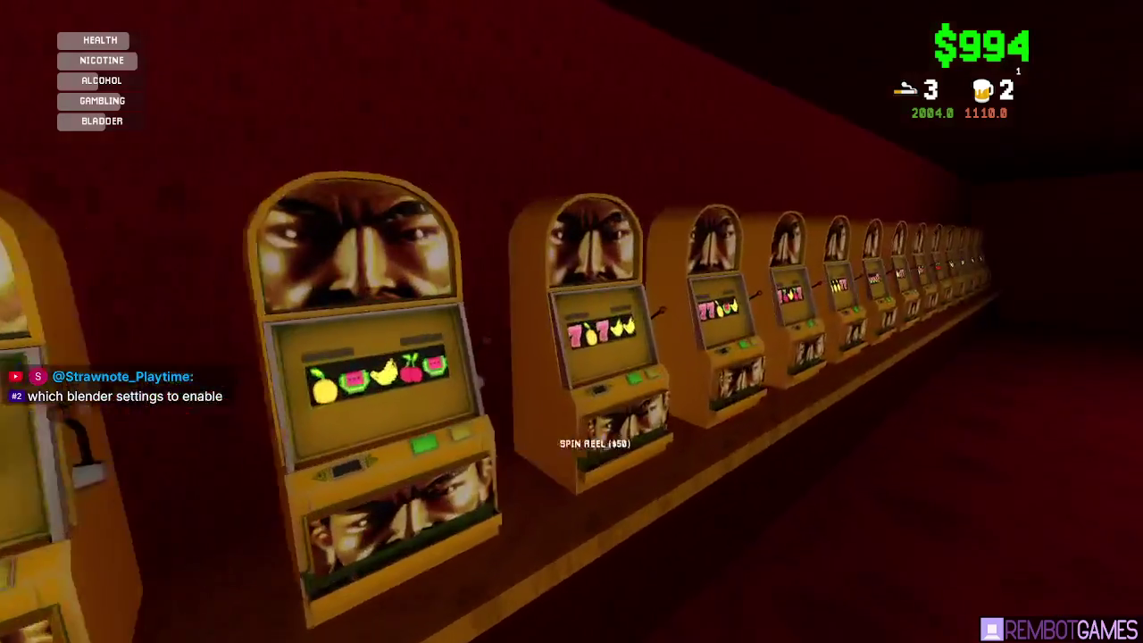
key("w")
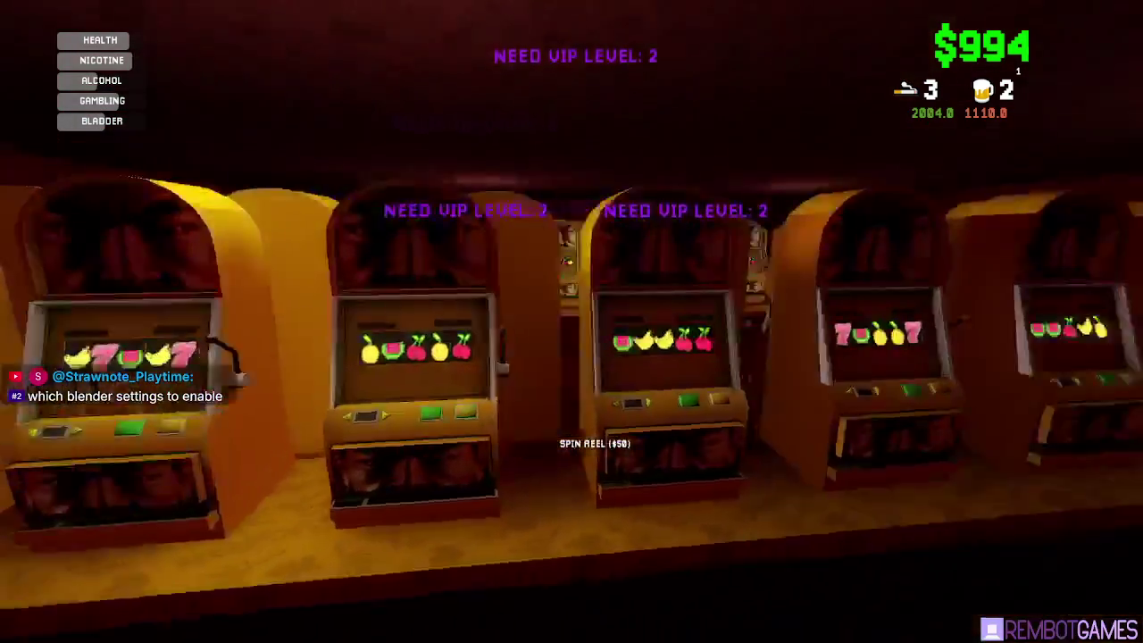
key("w")
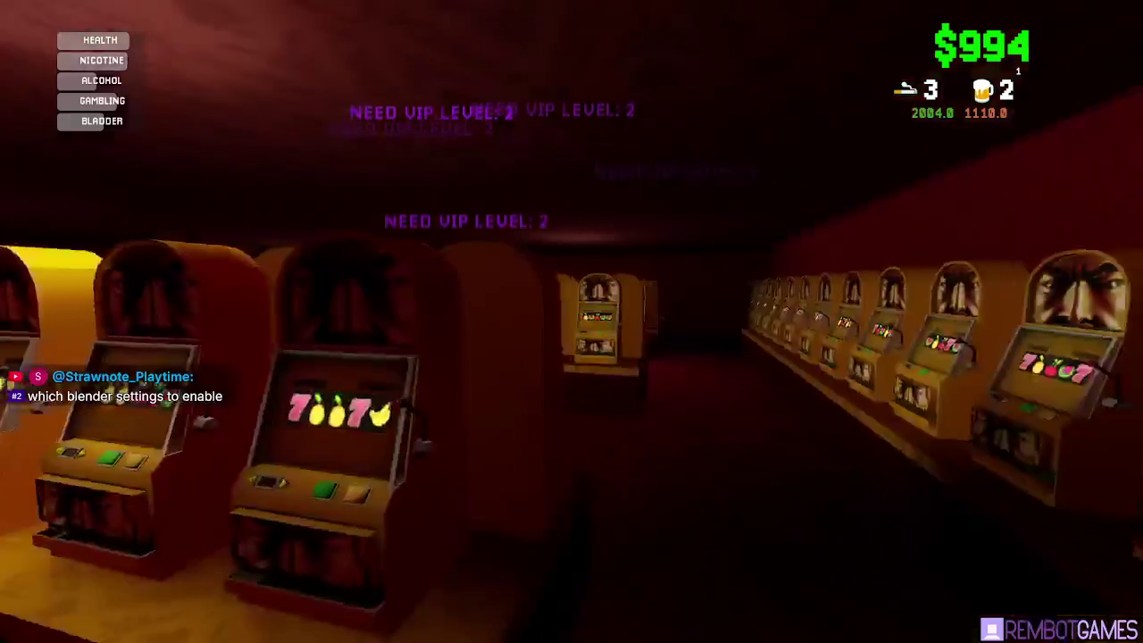
key("w")
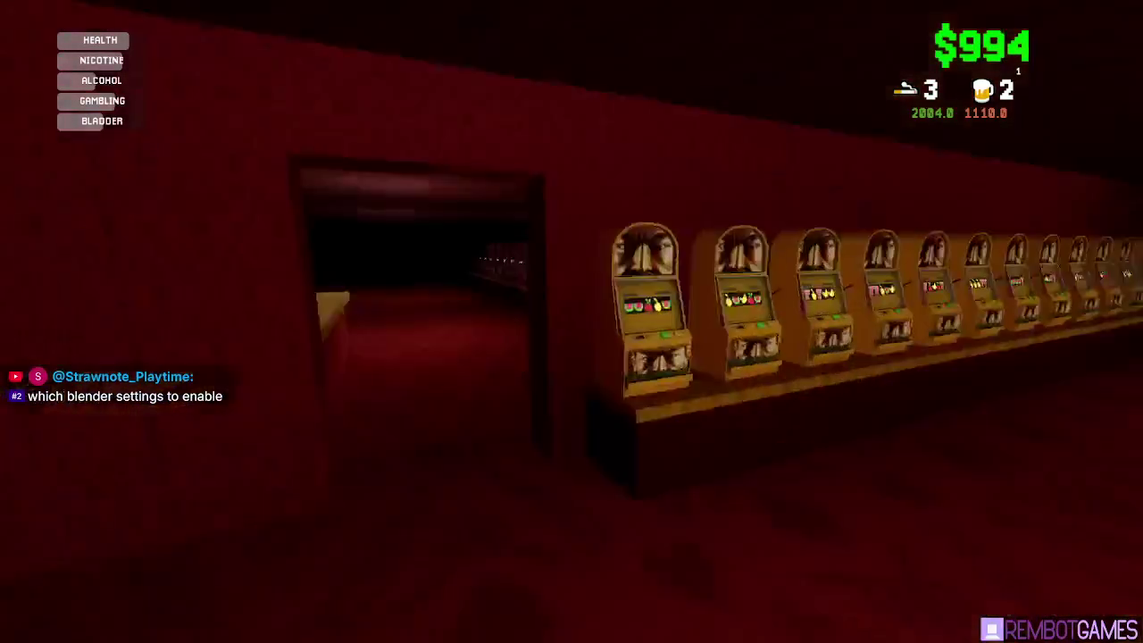
key("e")
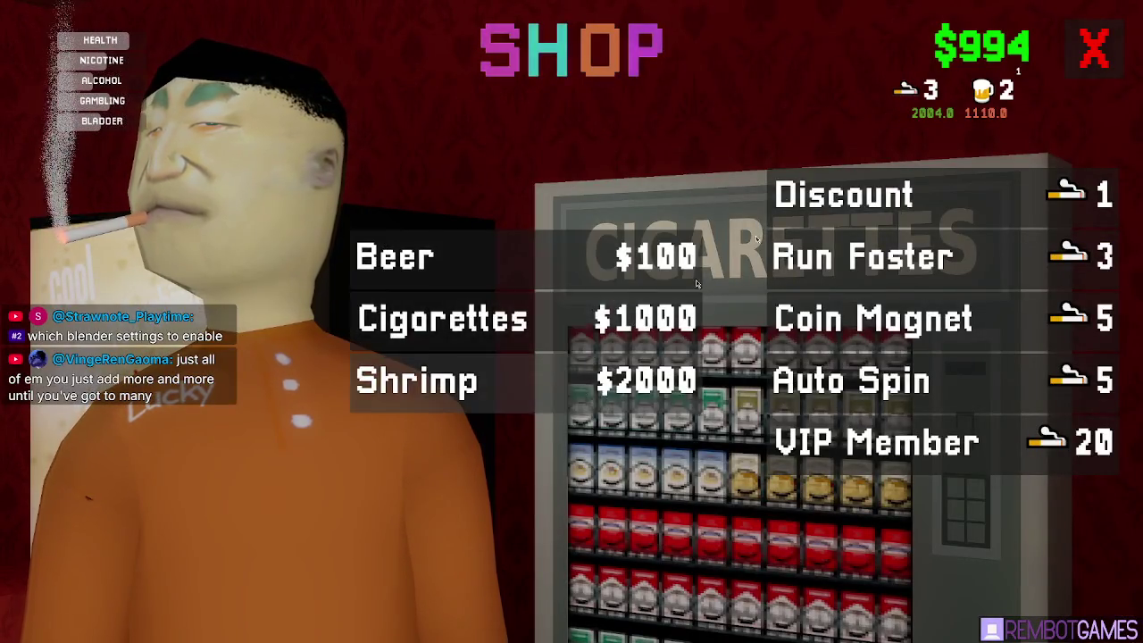
- Buy the Discount upgrade for one cigarette and leave the shop
left_click(814, 175)
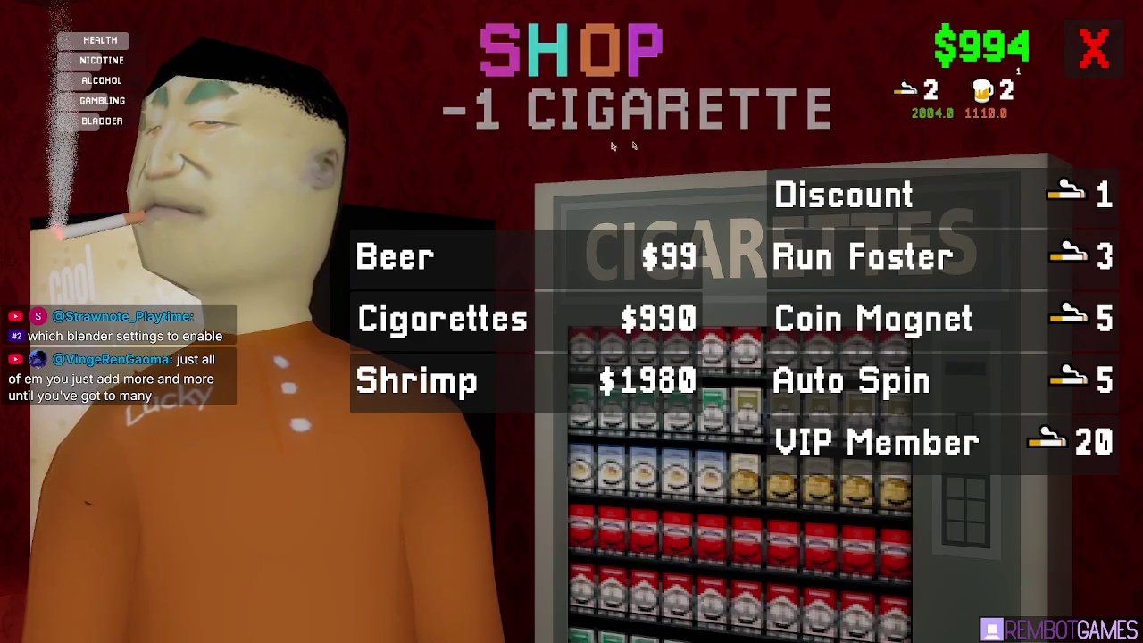
key("Escape")
key("s")
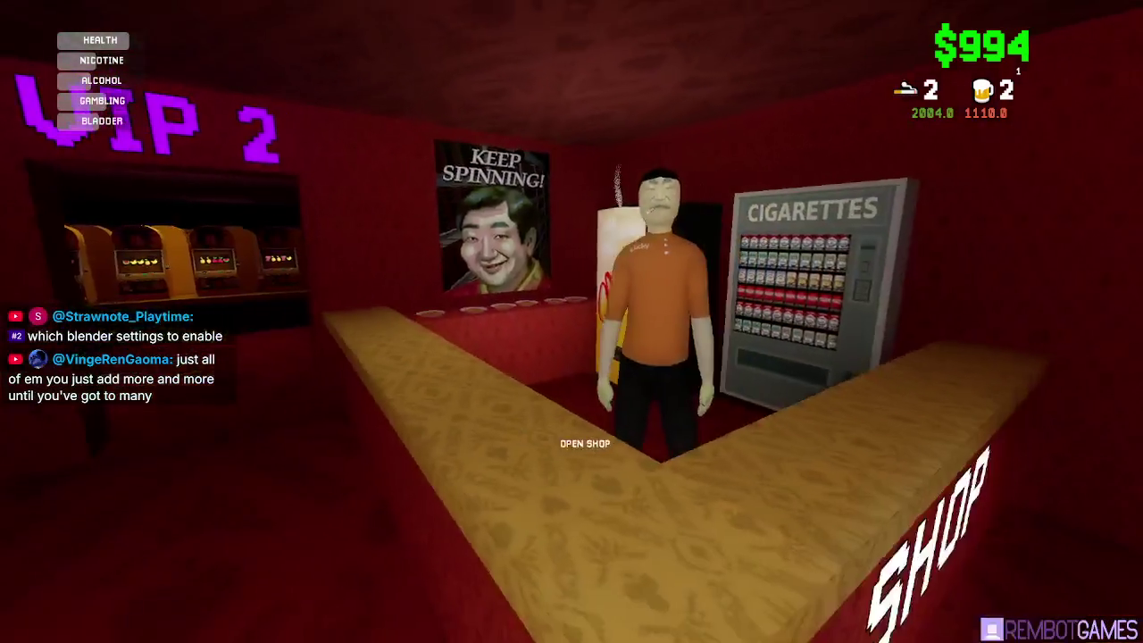
key("w")
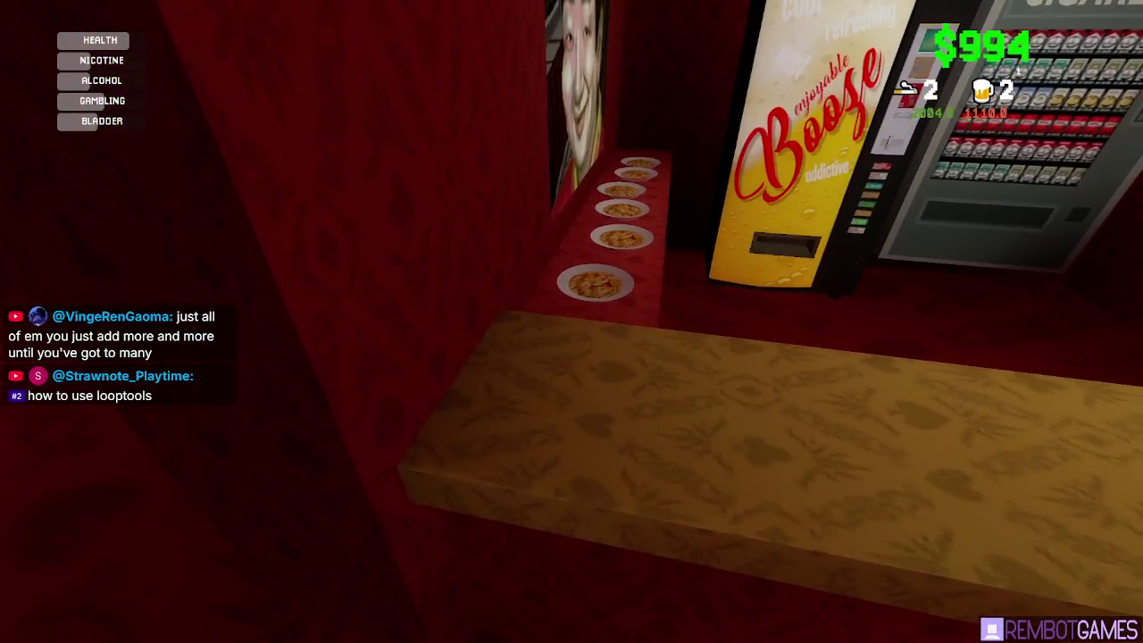
- Reopen the shop, try twice to buy Auto Spin, then close it and smoke a cigarette
key("e")
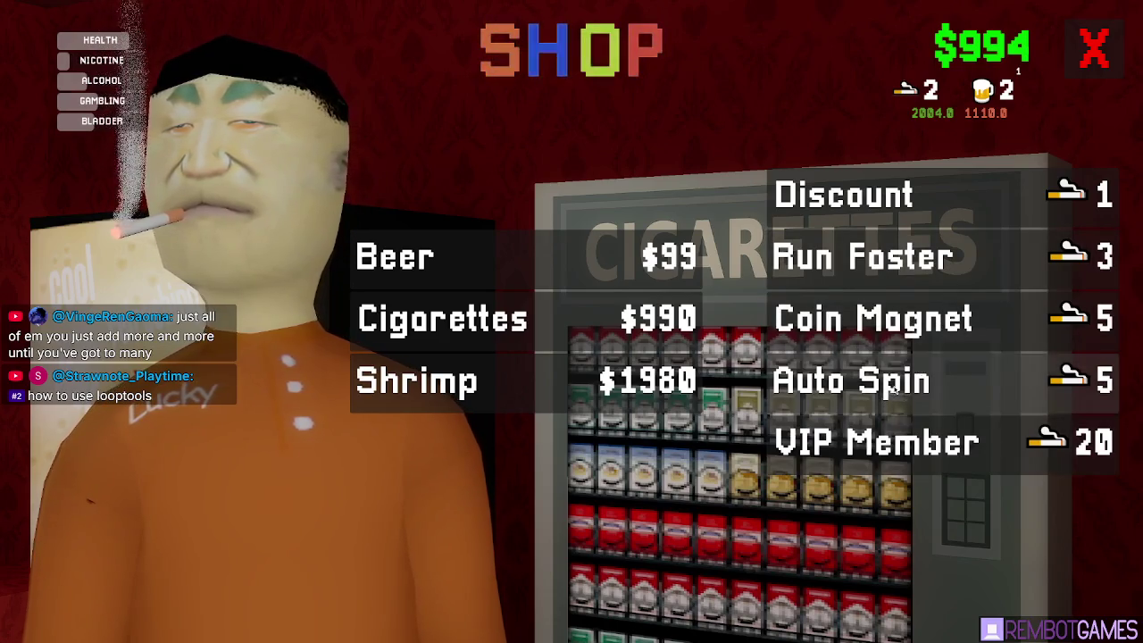
left_click(893, 384)
left_click(893, 384)
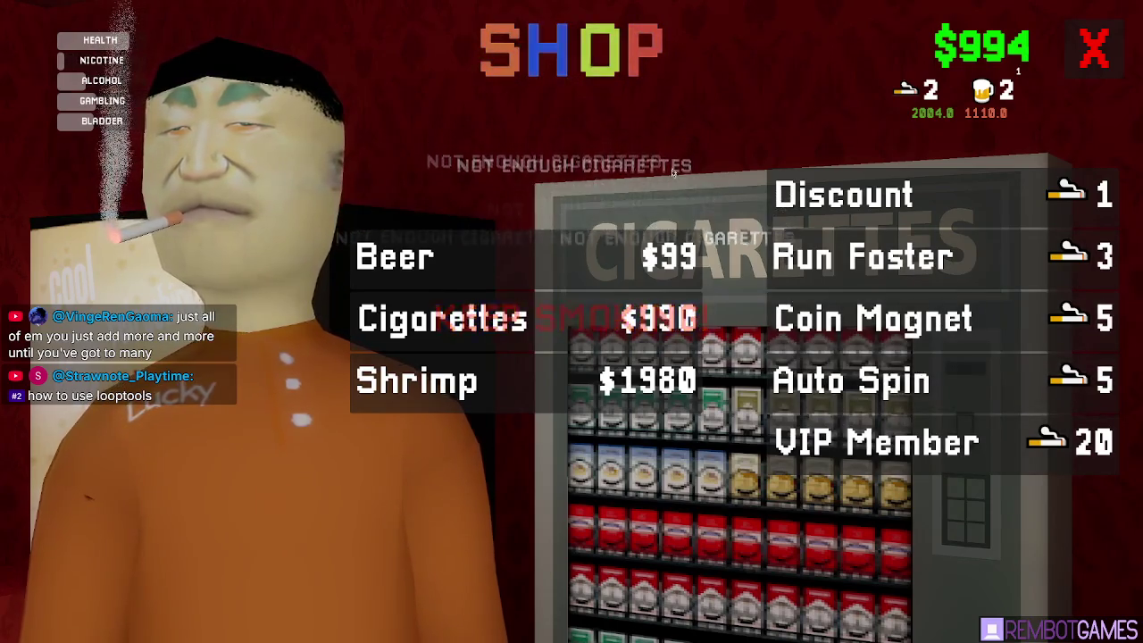
key("Escape")
key("1")
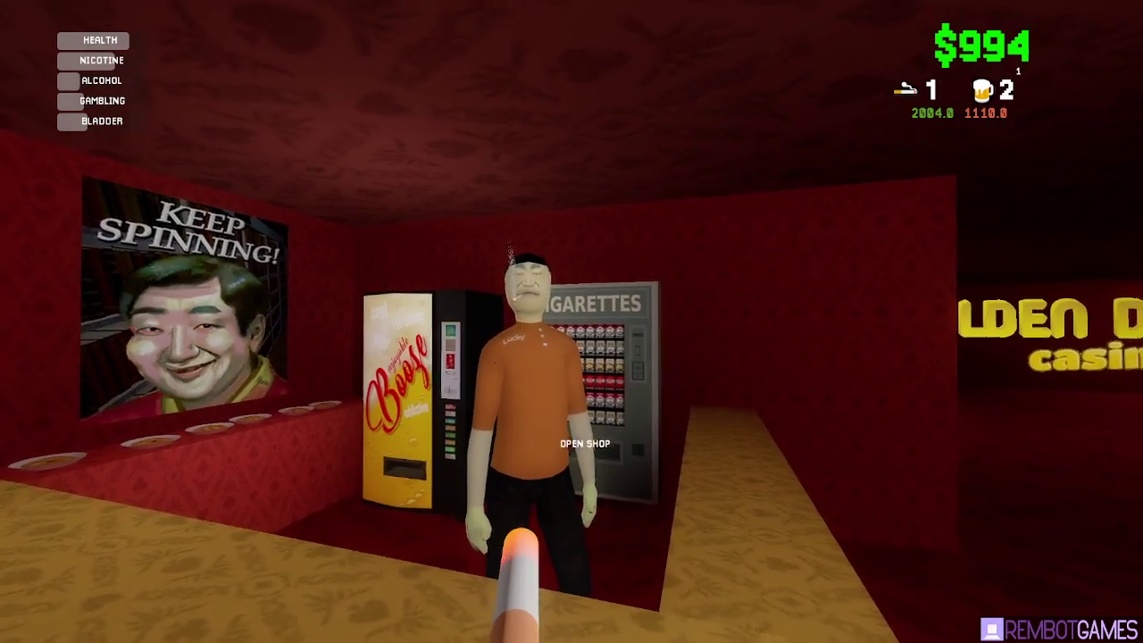
- Open and close the shop a few times, then smoke the last cigarette
key("e")
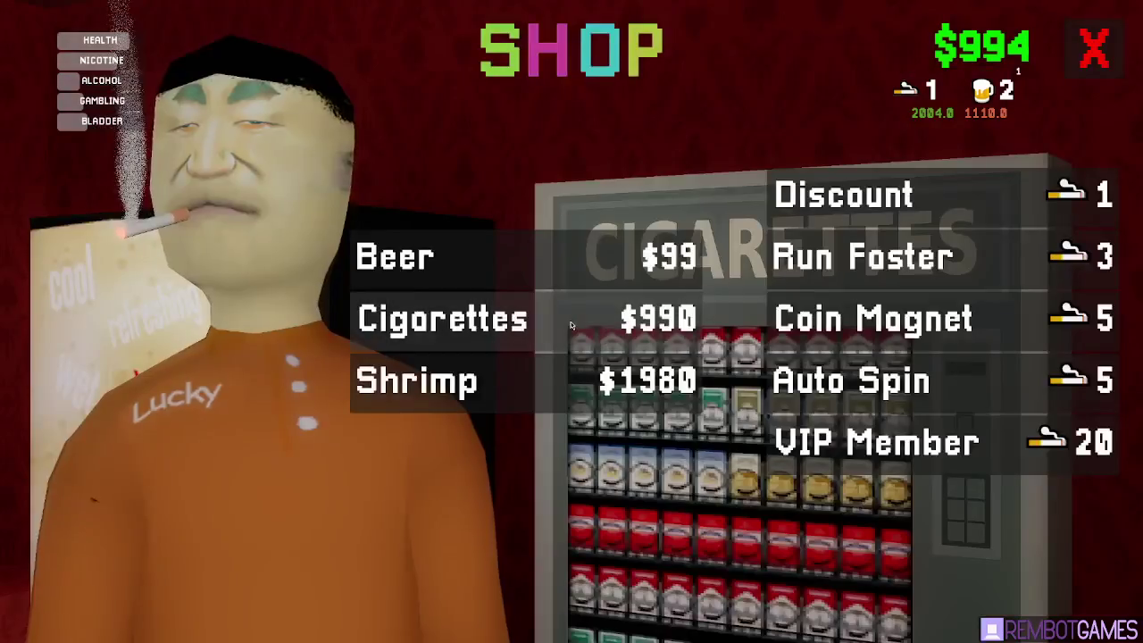
key("Escape")
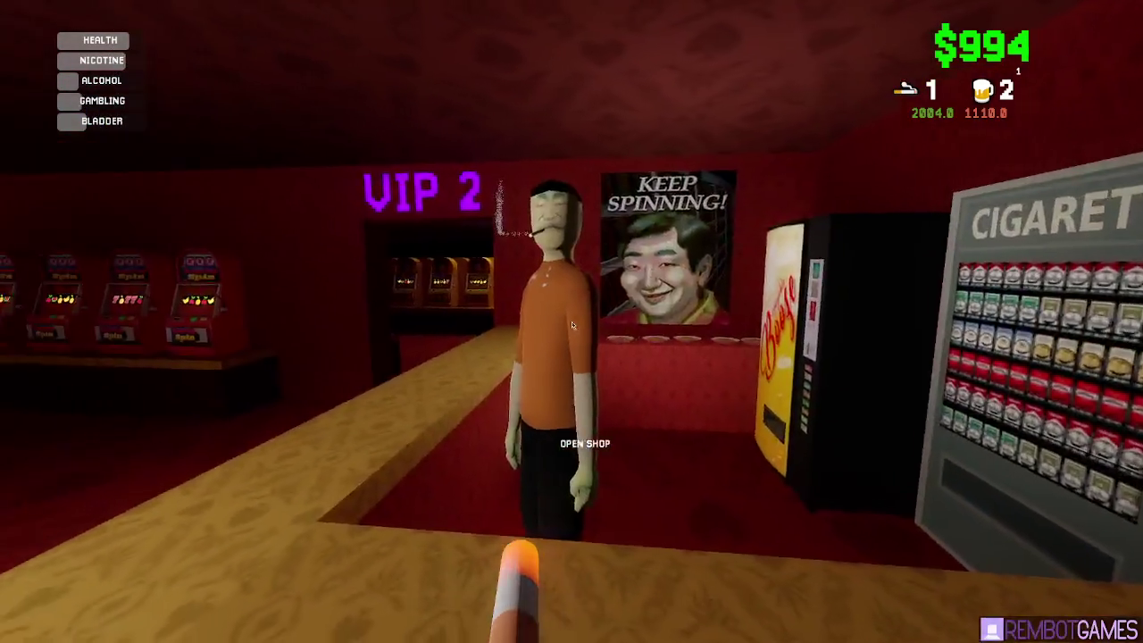
key("e")
key("Escape")
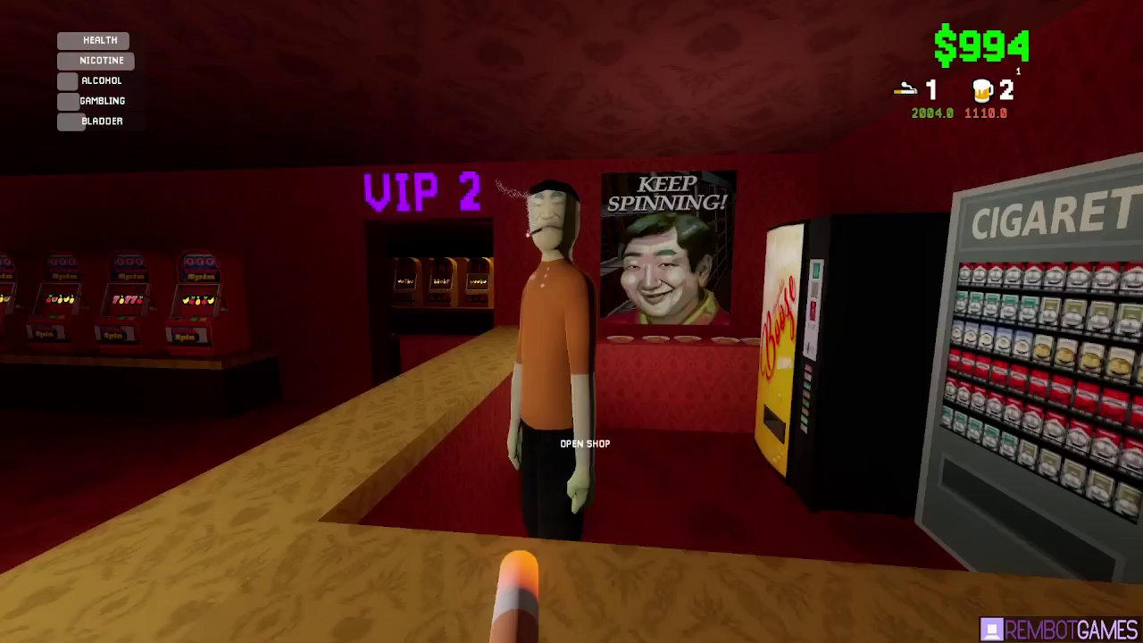
key("e")
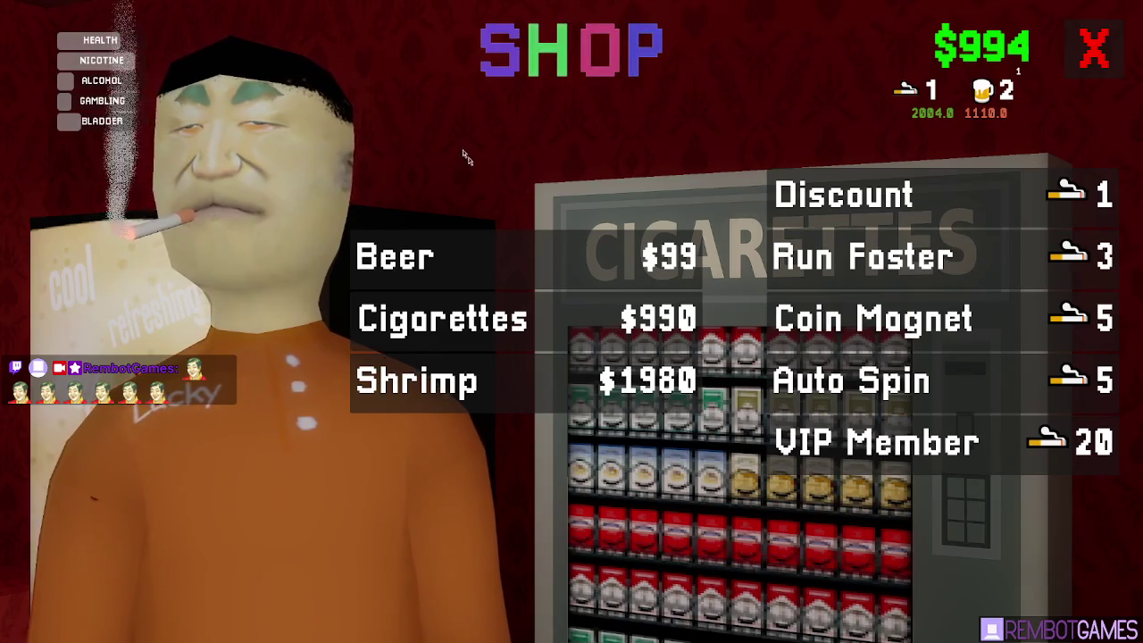
key("Escape")
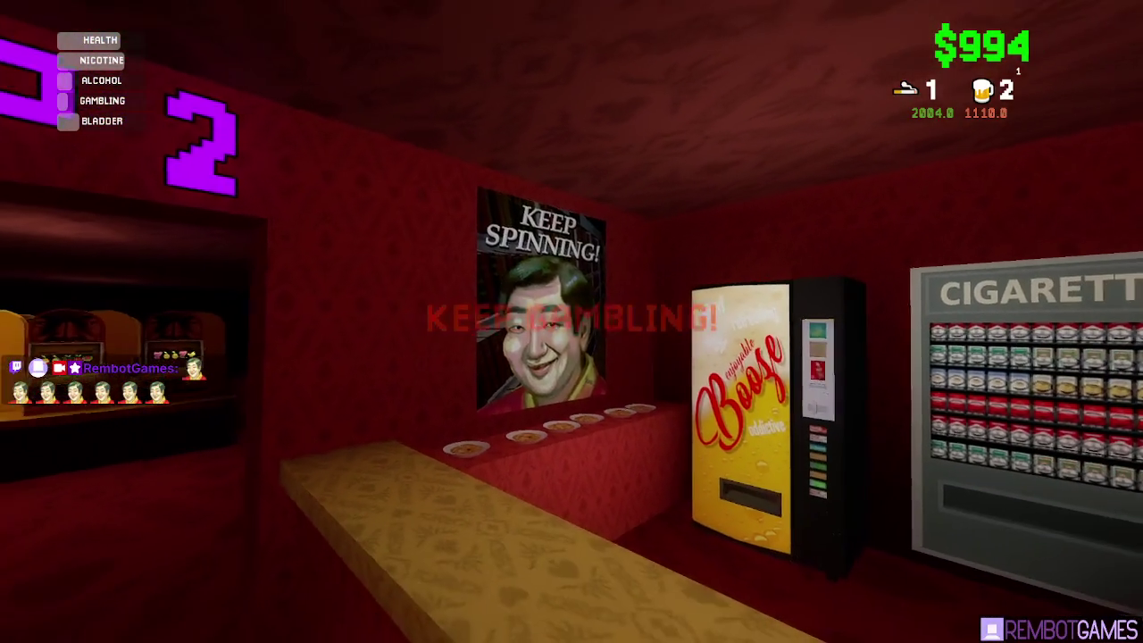
key("1")
- Walk down the slot-machine aisle to the blue machine and spin its reels
key("w")
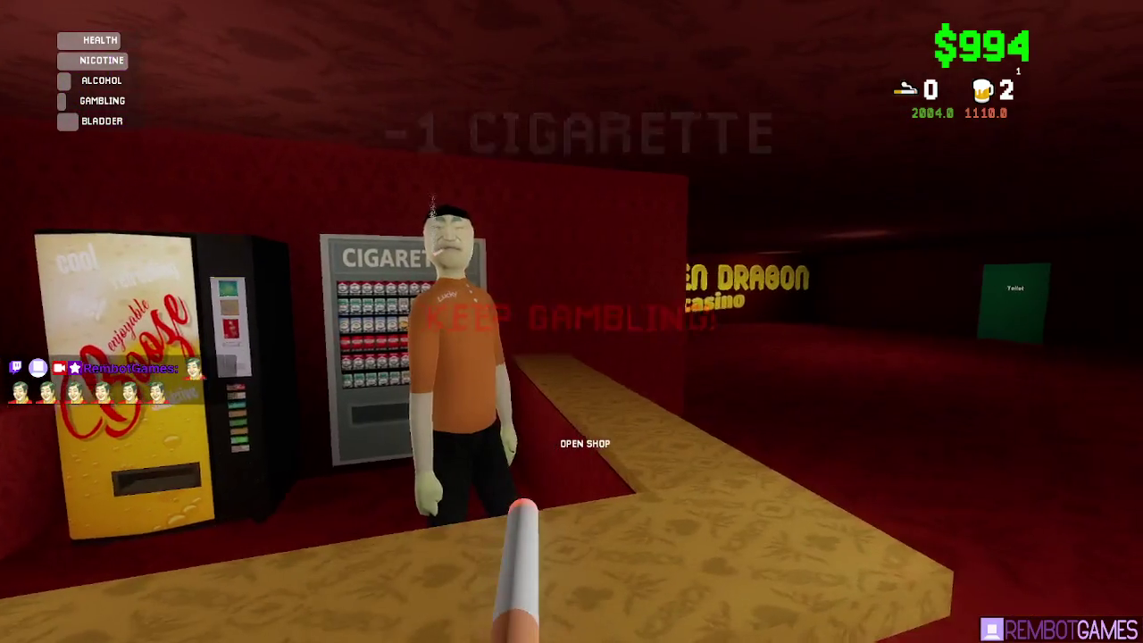
key("w")
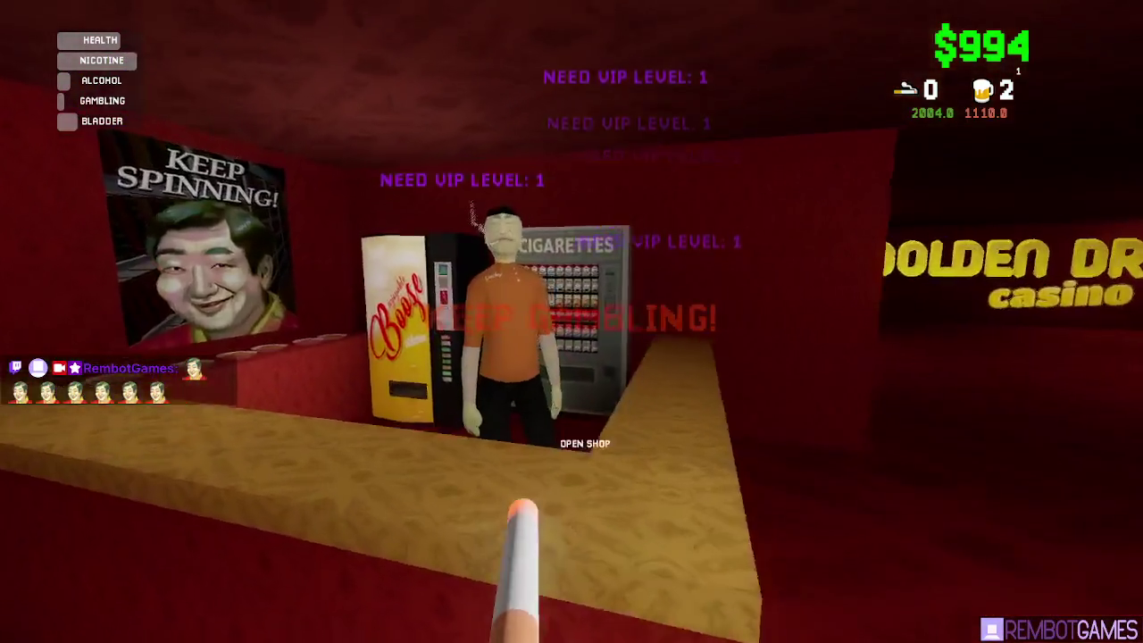
key("w")
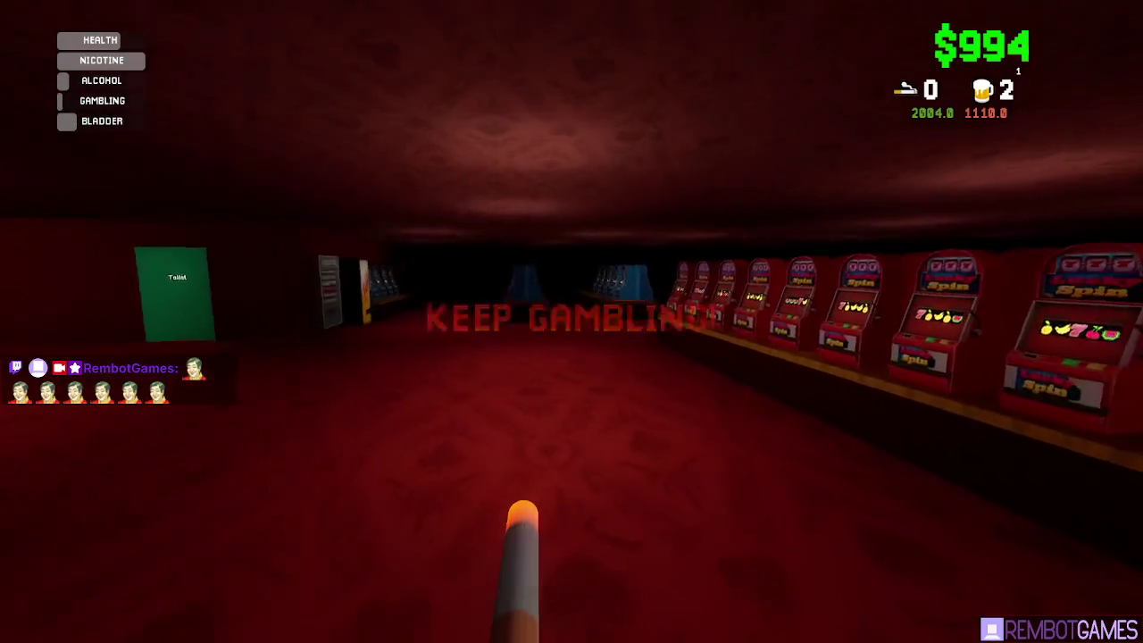
key("w")
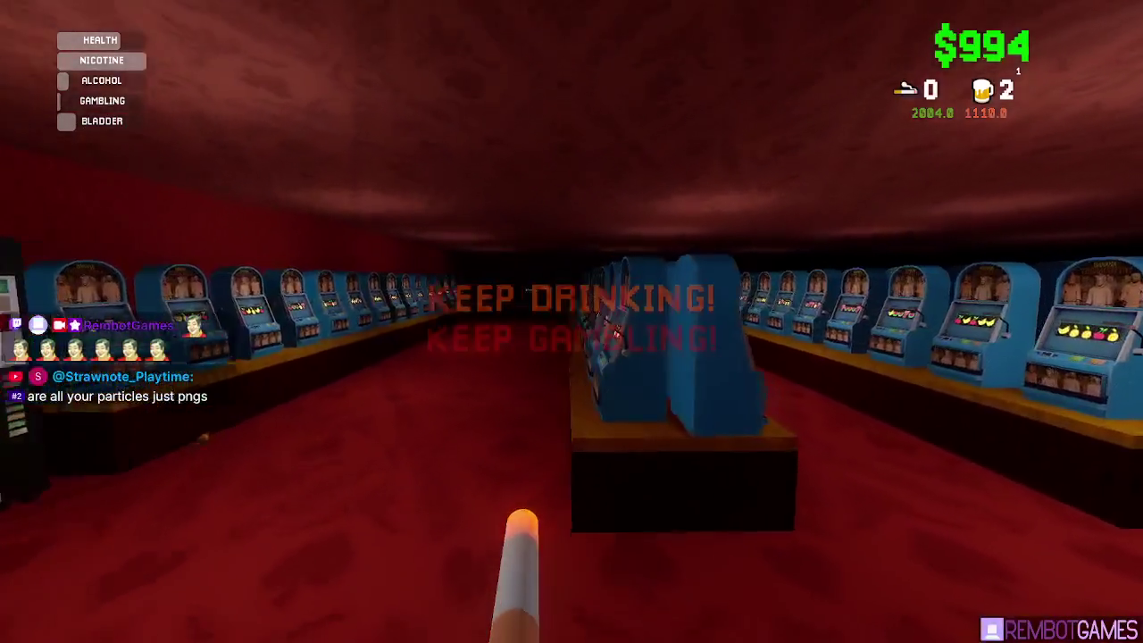
left_click(571, 321)
- Spin the blue slot machine twice more, then walk through the adjoining slot-machine aisles
left_click(571, 322)
left_click(571, 322)
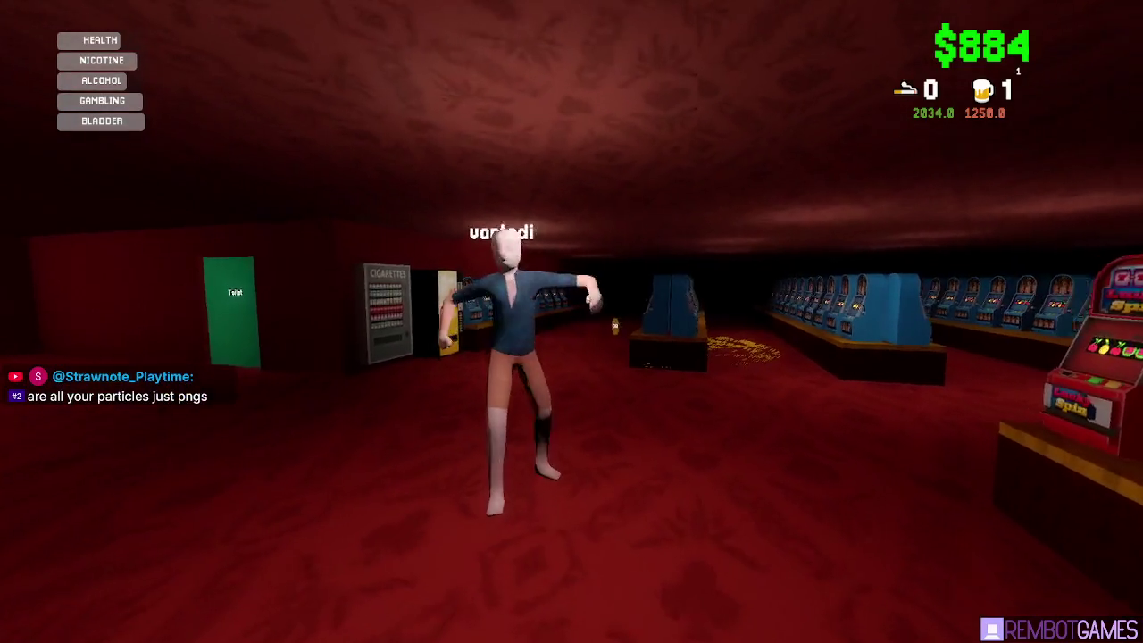
key("w")
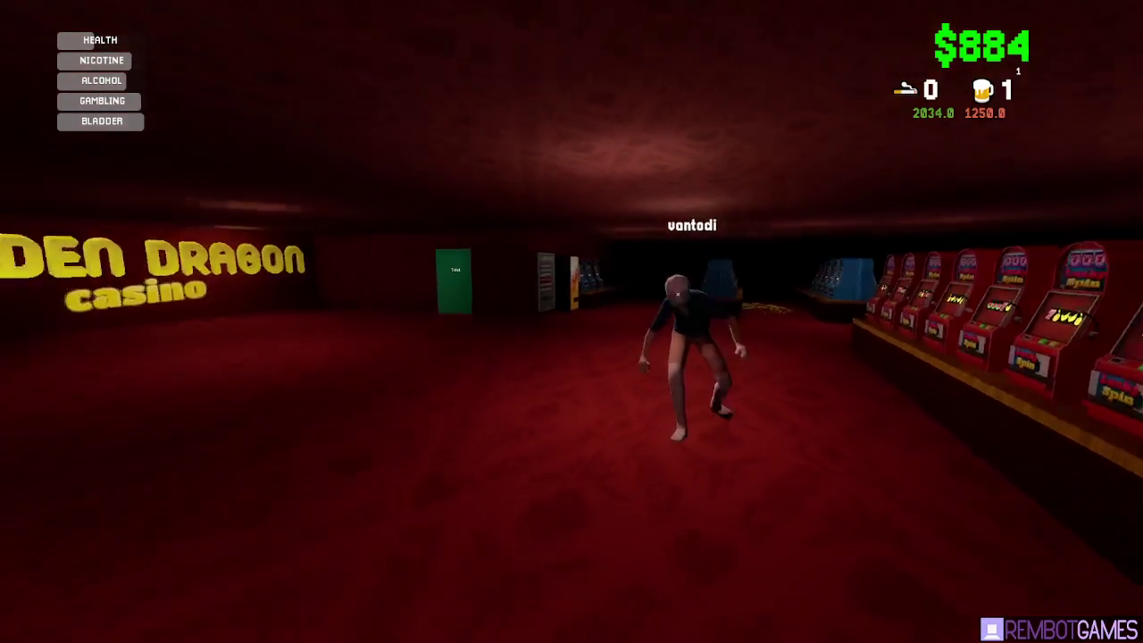
key("w")
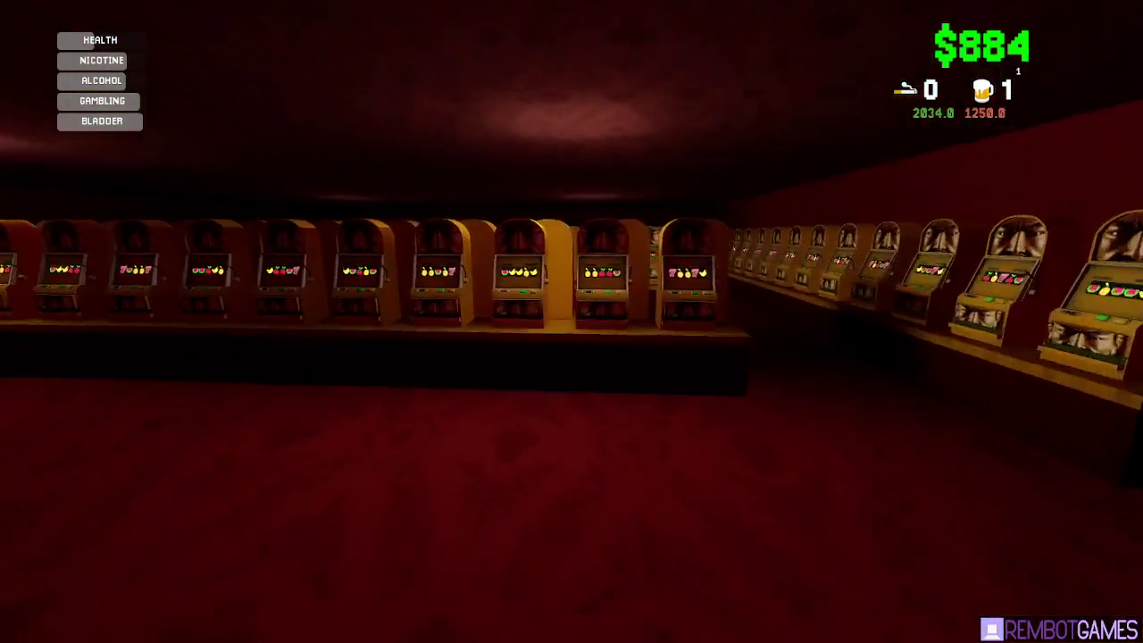
key("w")
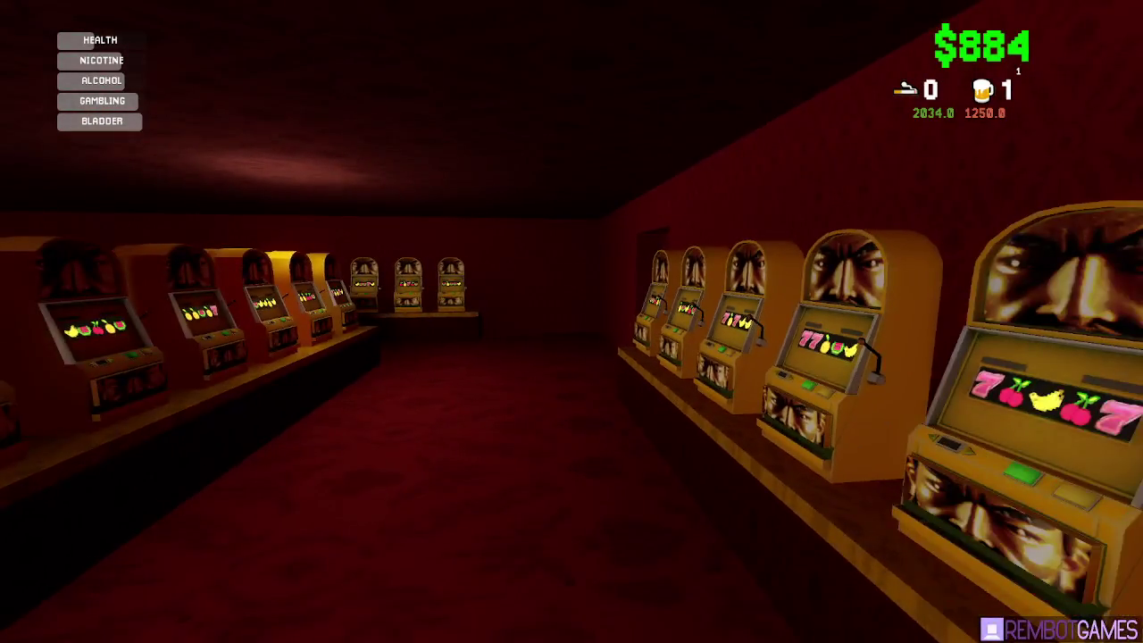
key("w")
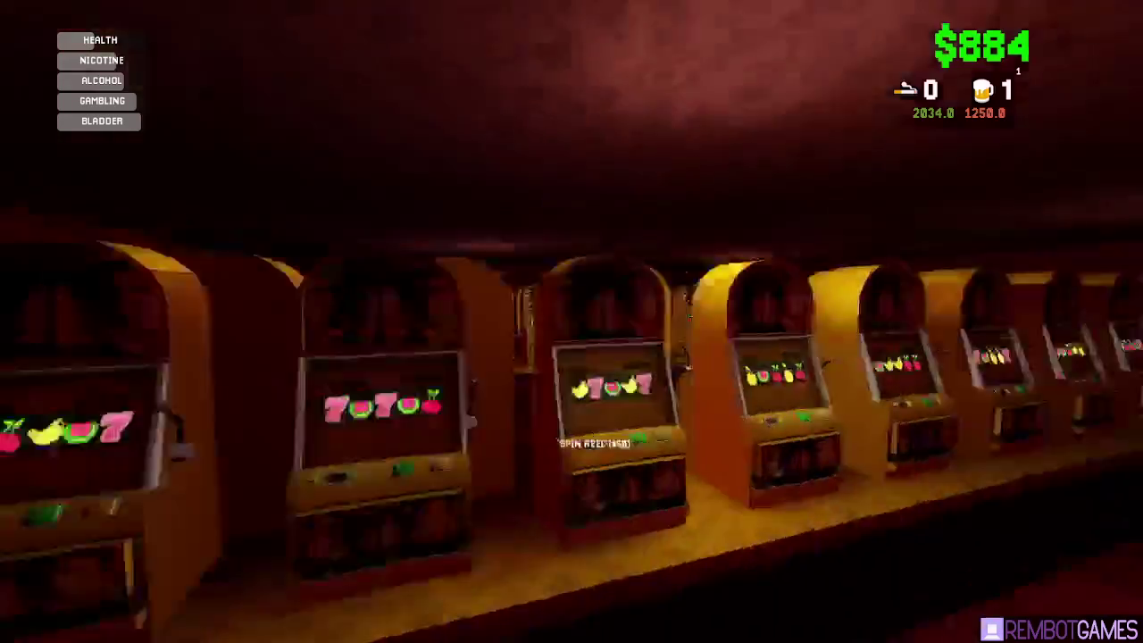
key("w")
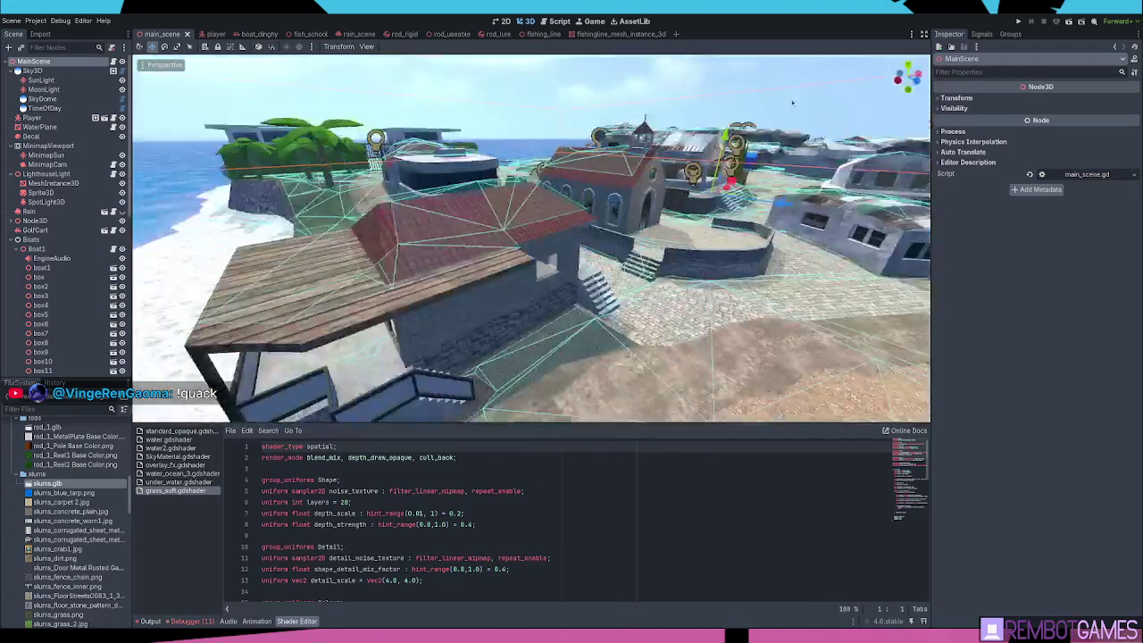
- Save main_scene with Ctrl+S and fly the viewport toward the church and courtyard
key("ctrl+s")
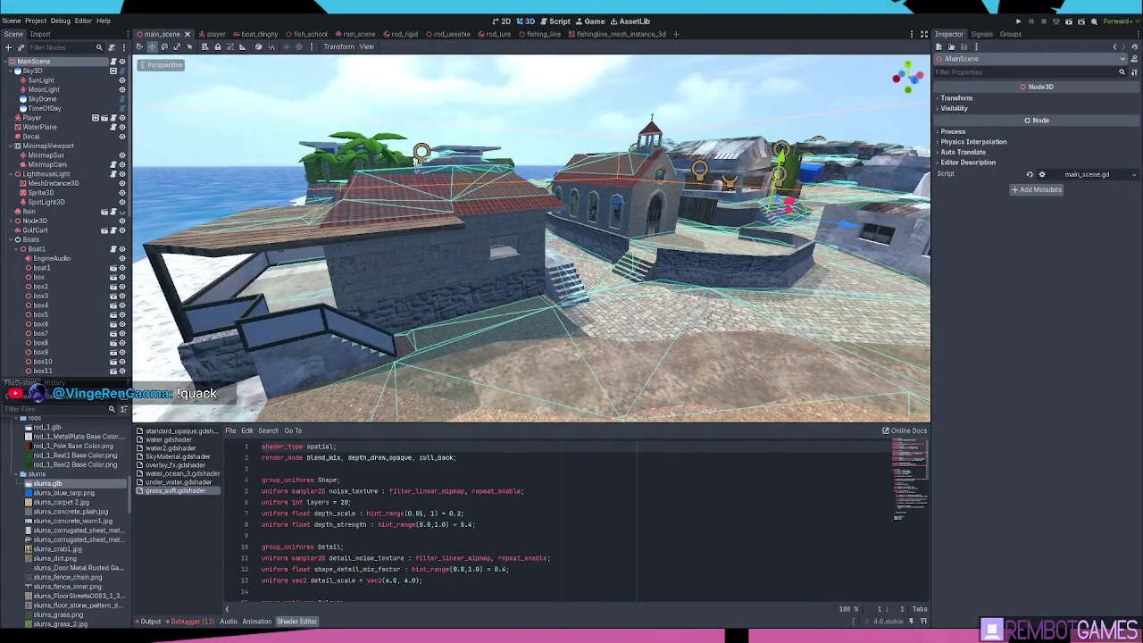
left_click_drag(331, 244, 329, 248)
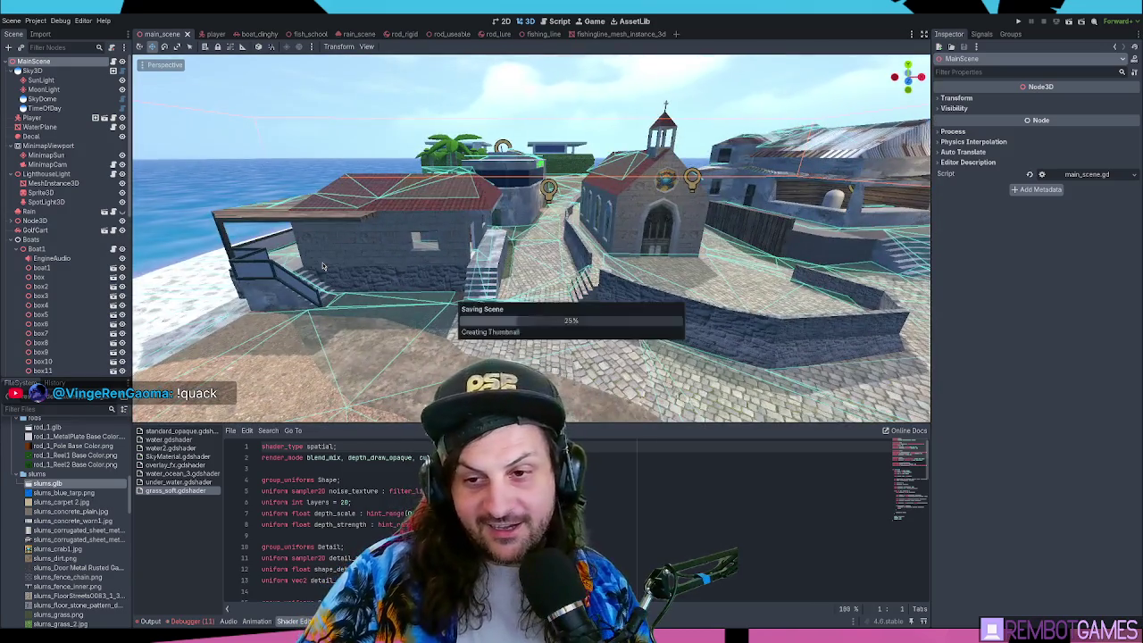
scroll(425, 237, "up", 8)
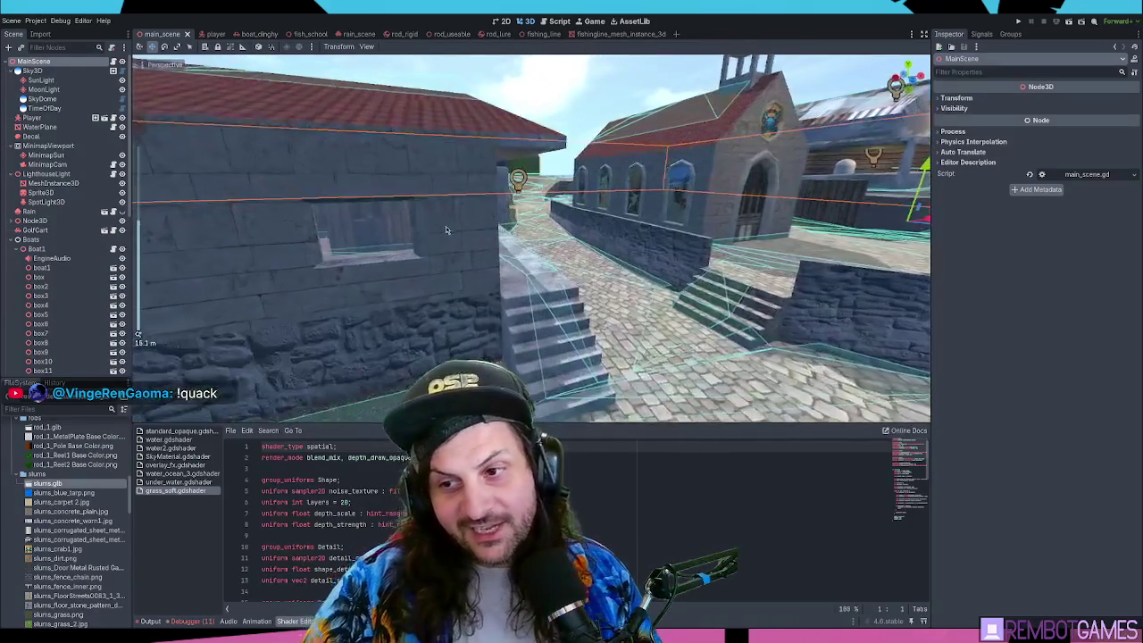
mouse_move(486, 242)
left_mouse_down()
mouse_move(475, 241)
mouse_move(512, 225)
mouse_move(536, 232)
left_mouse_up()
- Fly along the alley to the wall and stairs, rising to an elevated street view
scroll(522, 222, "down", 1)
scroll(522, 222, "up", 2)
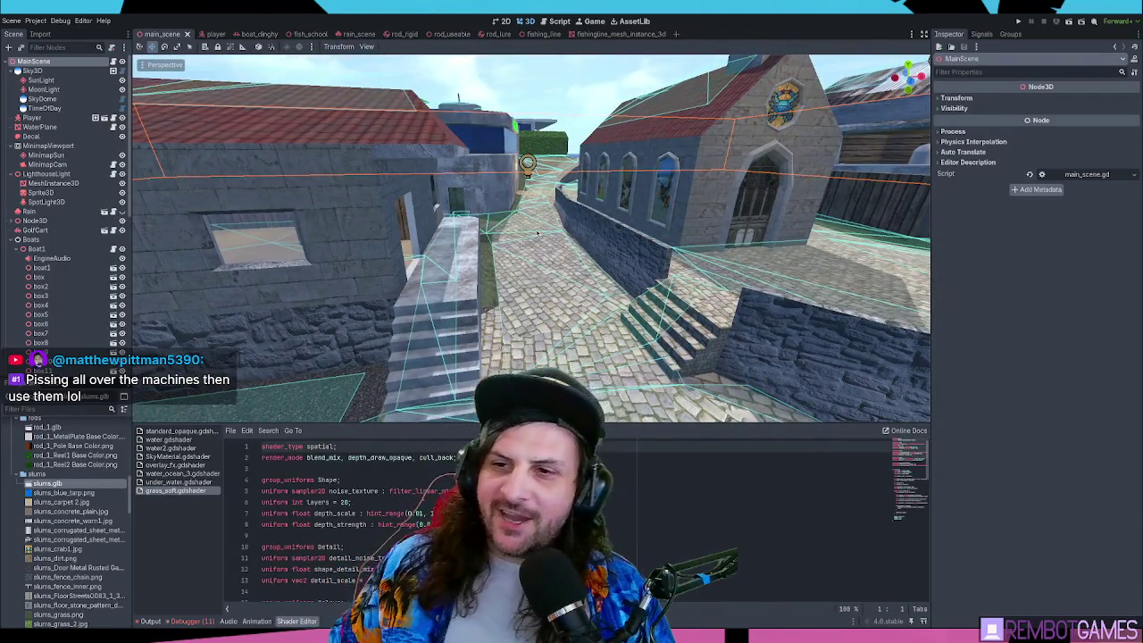
mouse_move(574, 211)
left_mouse_down()
mouse_move(560, 204)
mouse_move(576, 207)
left_mouse_up()
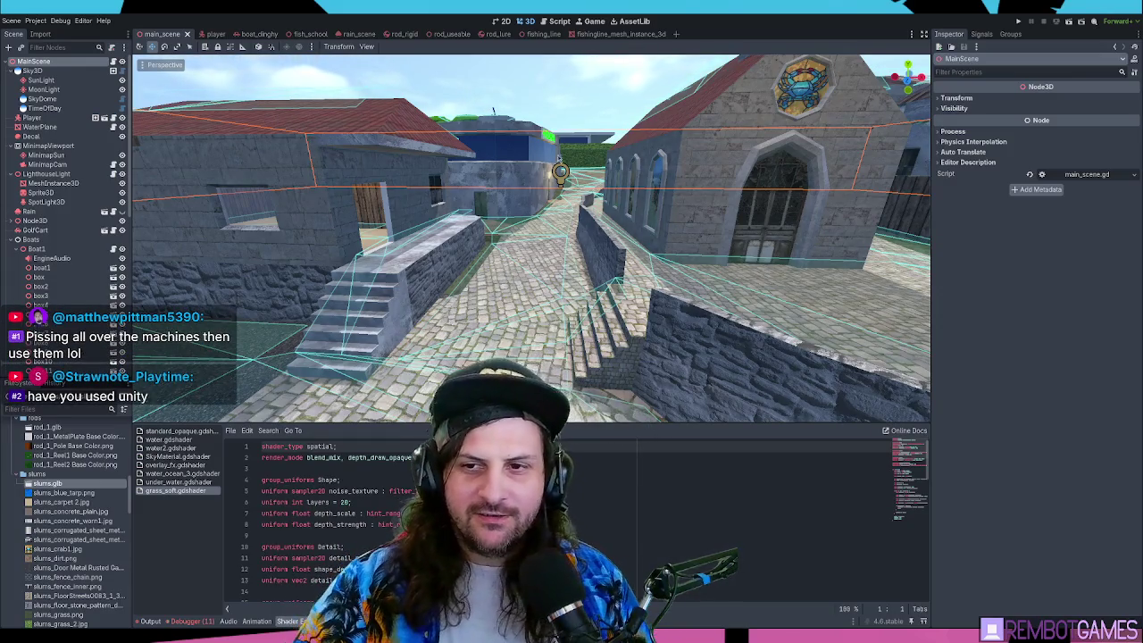
mouse_move(647, 280)
left_mouse_down()
mouse_move(675, 261)
mouse_move(601, 284)
mouse_move(598, 248)
mouse_move(375, 248)
left_mouse_up()
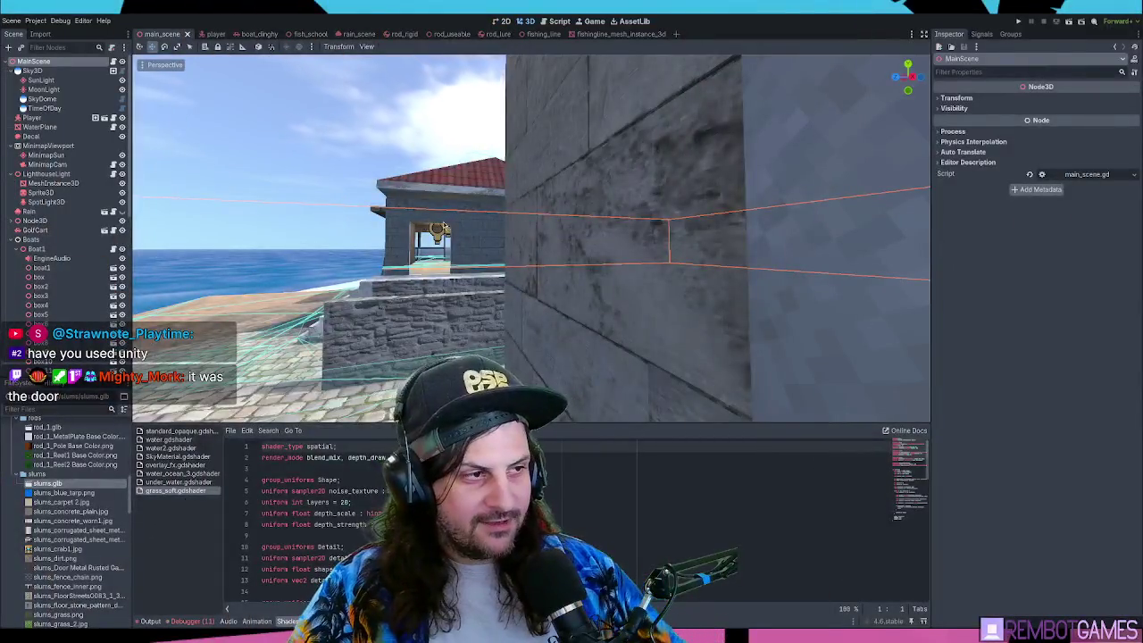
left_click_drag(444, 226, 582, 254)
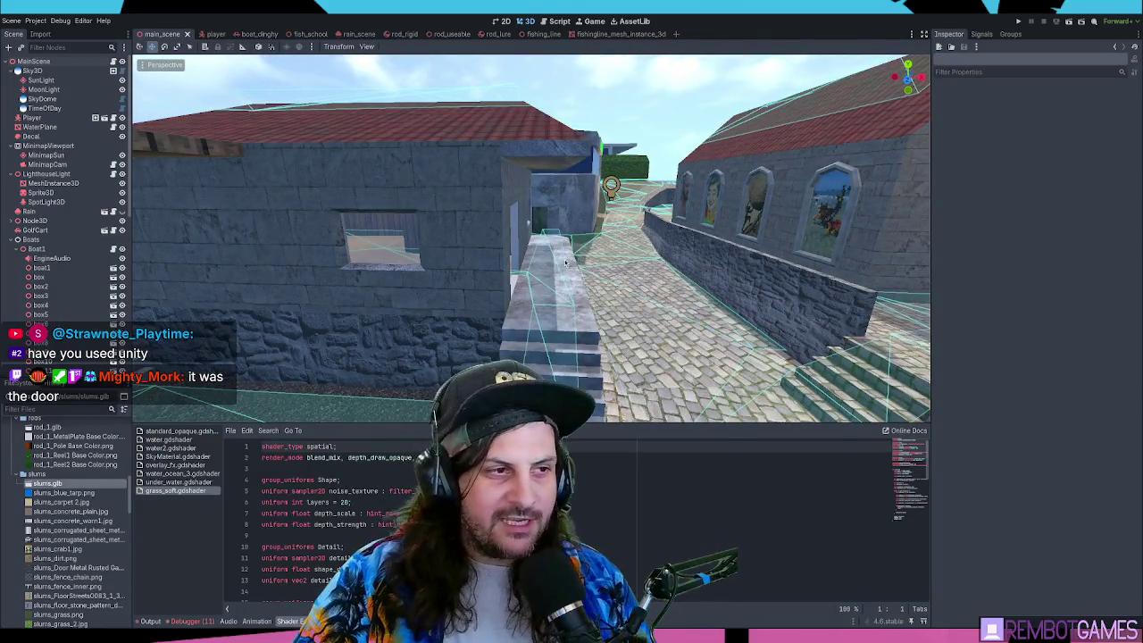
- Pull the camera out to a town overview and run the project with F5
mouse_move(565, 262)
left_mouse_down()
mouse_move(525, 253)
mouse_move(670, 253)
mouse_move(550, 251)
left_mouse_up()
mouse_move(631, 239)
left_mouse_down()
mouse_move(634, 216)
mouse_move(537, 212)
left_mouse_up()
key("F5")
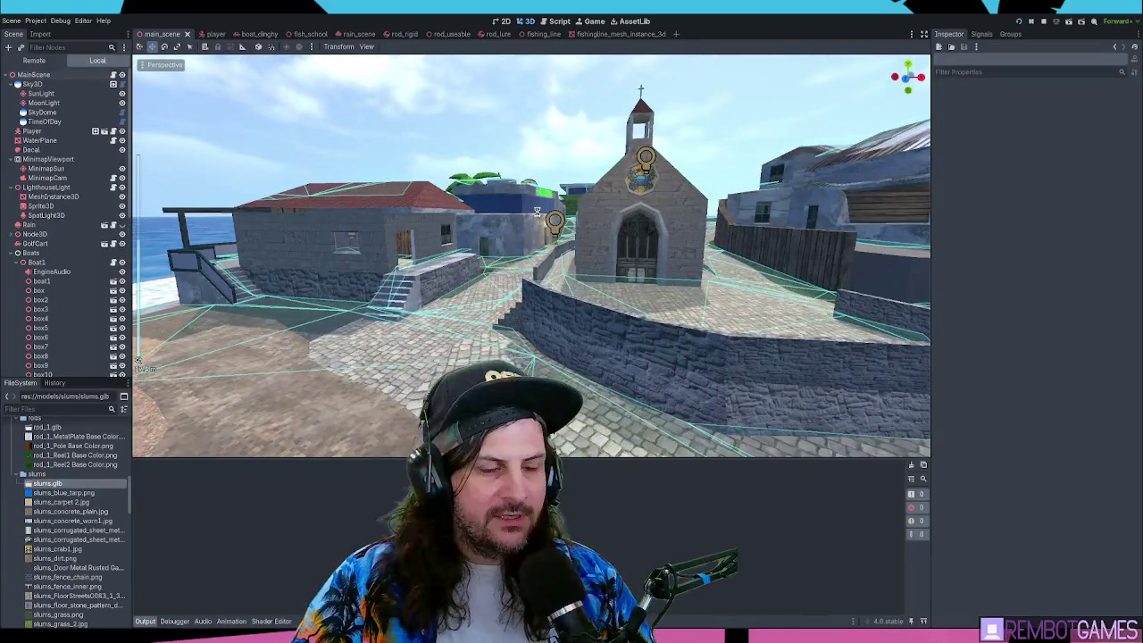